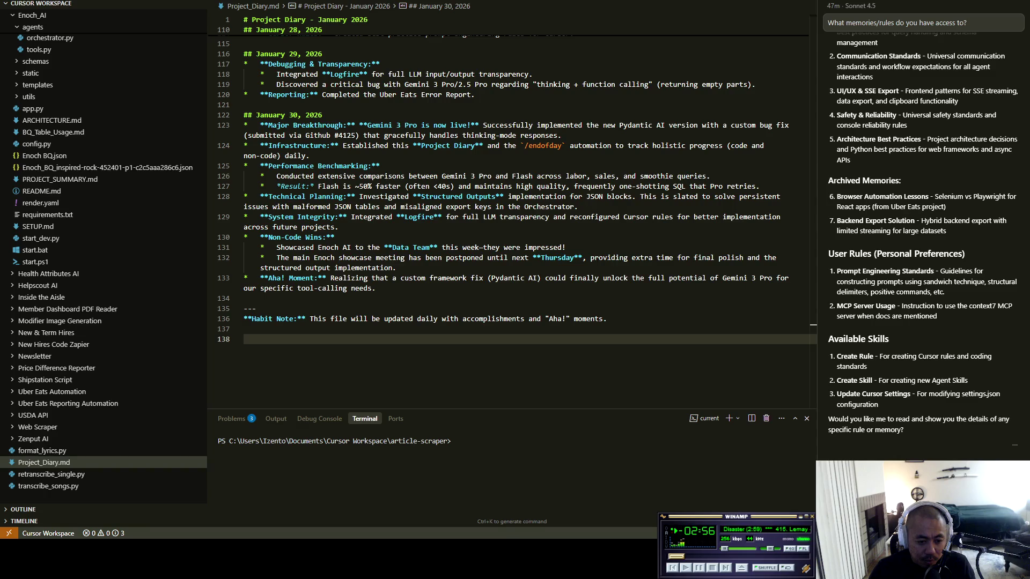
Step: Bring the browser tab with the Erewhon AI Data Analyst Google Doc to the front
{"action": "key", "text": "alt+Tab"}
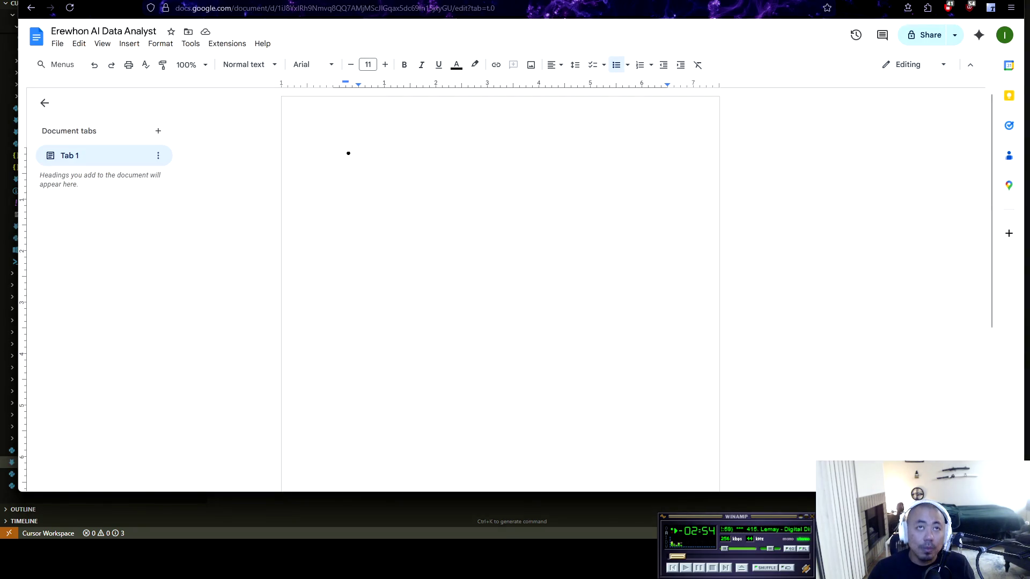
Step: Type bullets on the fast-moving AI industry and on creating rules for groundbreaking ideas
{"action": "type", "text": "T"}
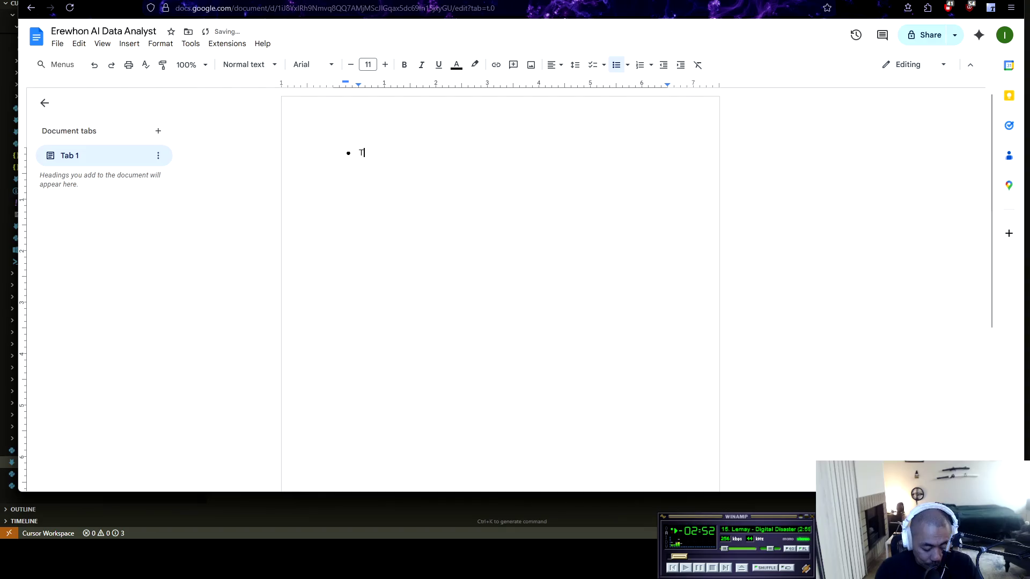
{"action": "type", "text": "he ai indu"}
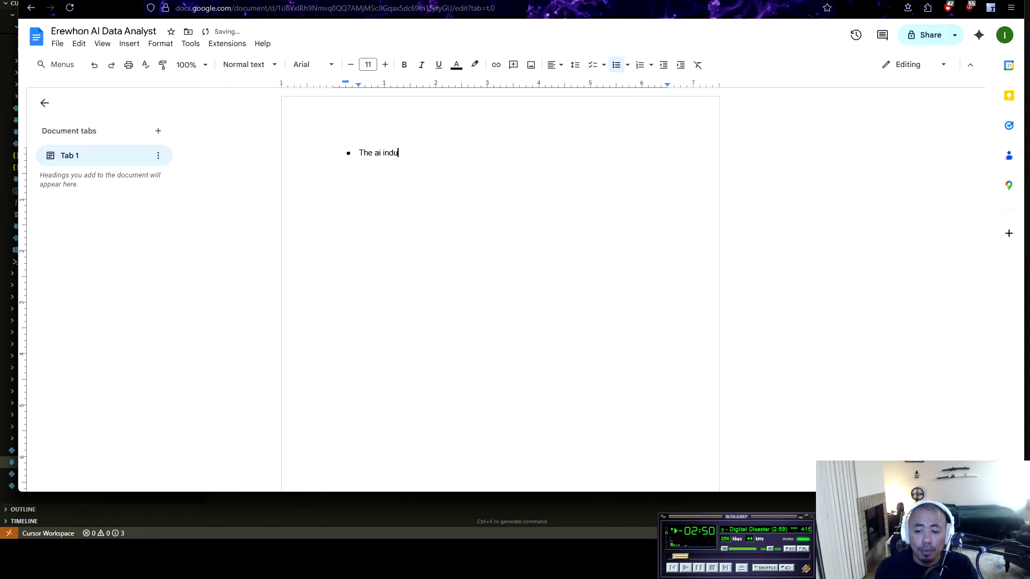
{"action": "type", "text": "stry moves fast "}
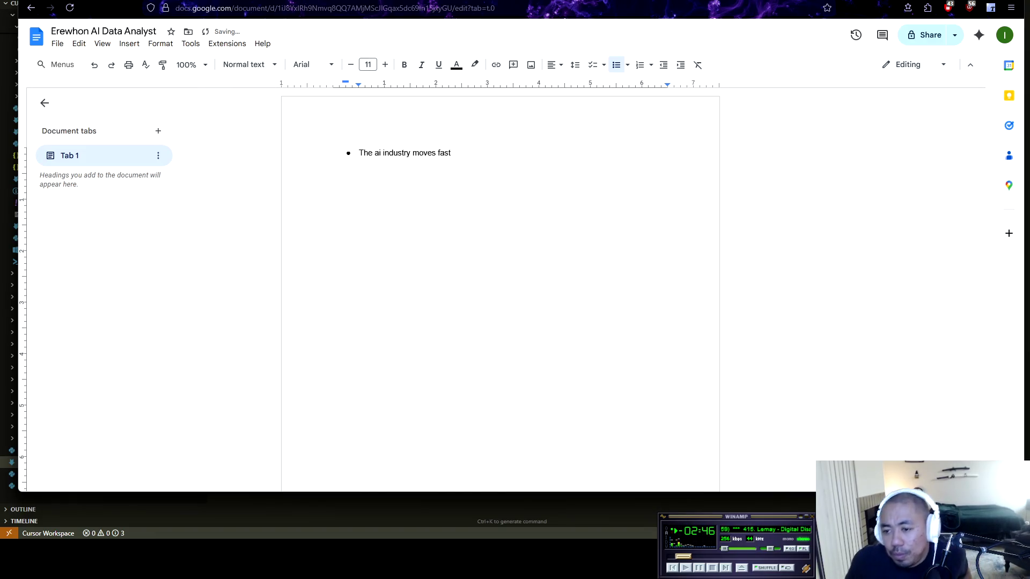
{"action": "type", "text": "(be prepared to "}
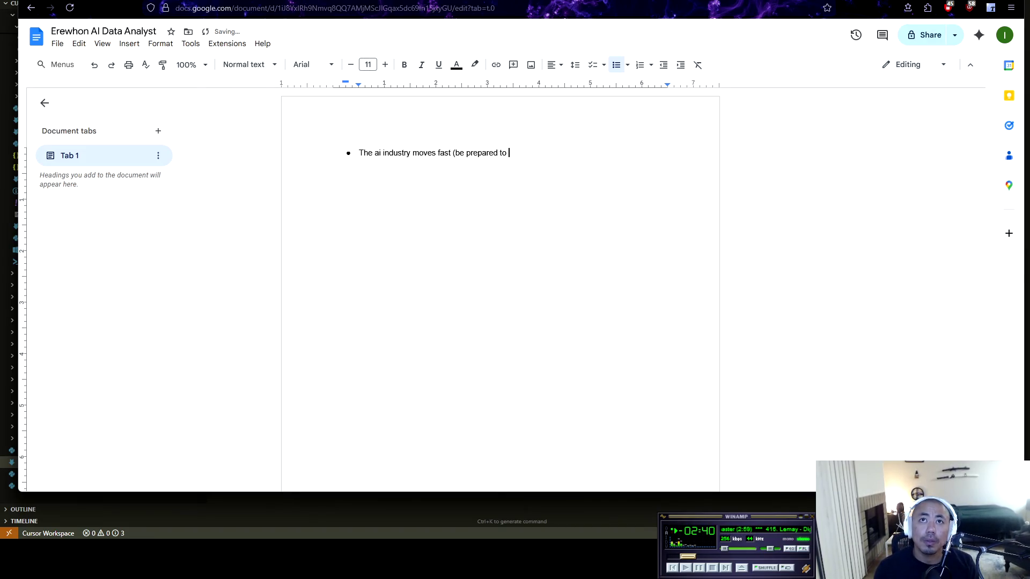
{"action": "type", "text": "change librar"}
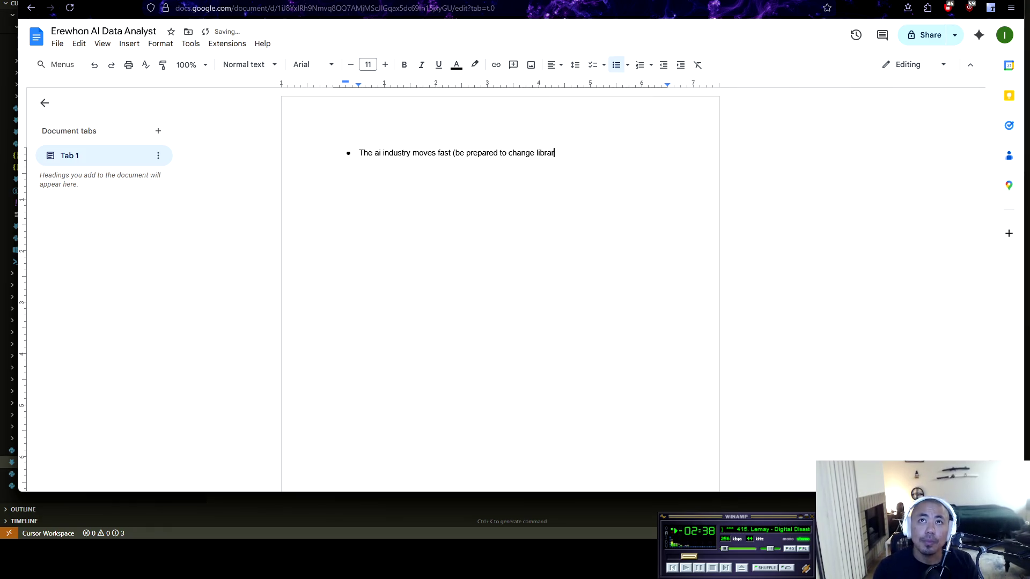
{"action": "type", "text": "ies and mac"}
{"action": "key", "text": "BackSpace"}
{"action": "type", "text": "ke your code dynamic)"}
{"action": "key", "text": "Return"}
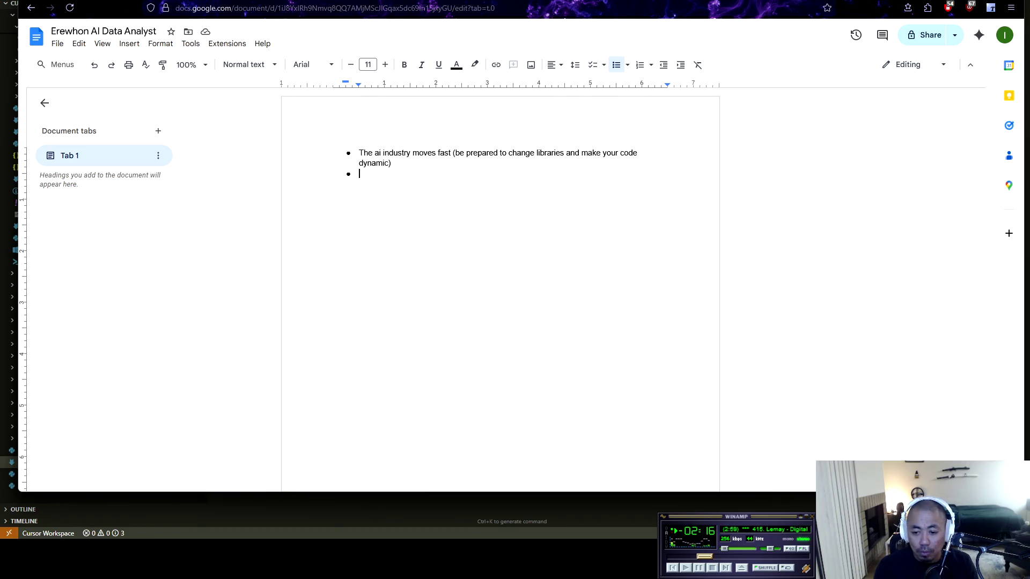
{"action": "type", "text": "Create rules"}
{"action": "key", "text": "BackSpace"}
{"action": "type", "text": "and documents "}
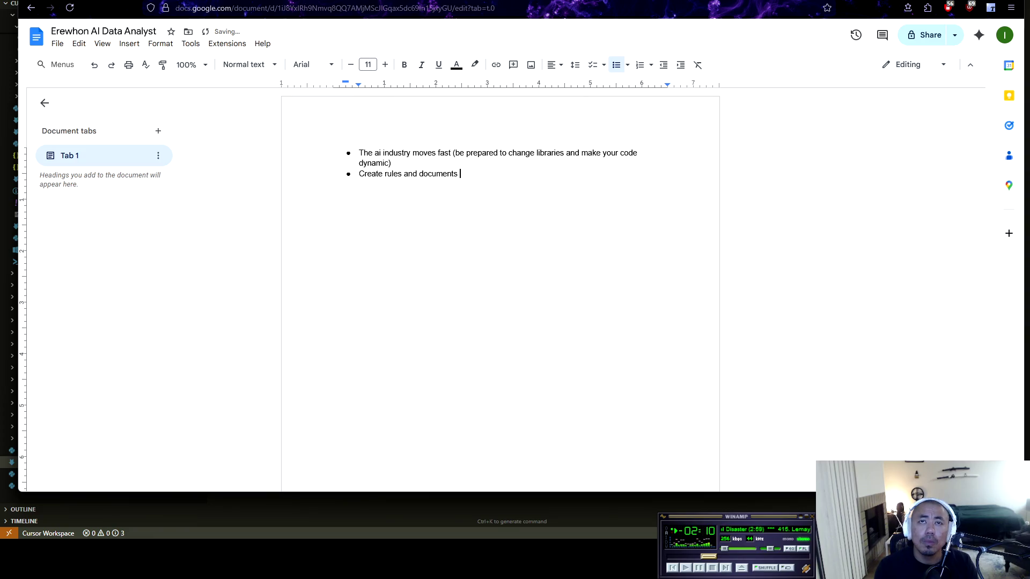
{"action": "type", "text": "for whe"}
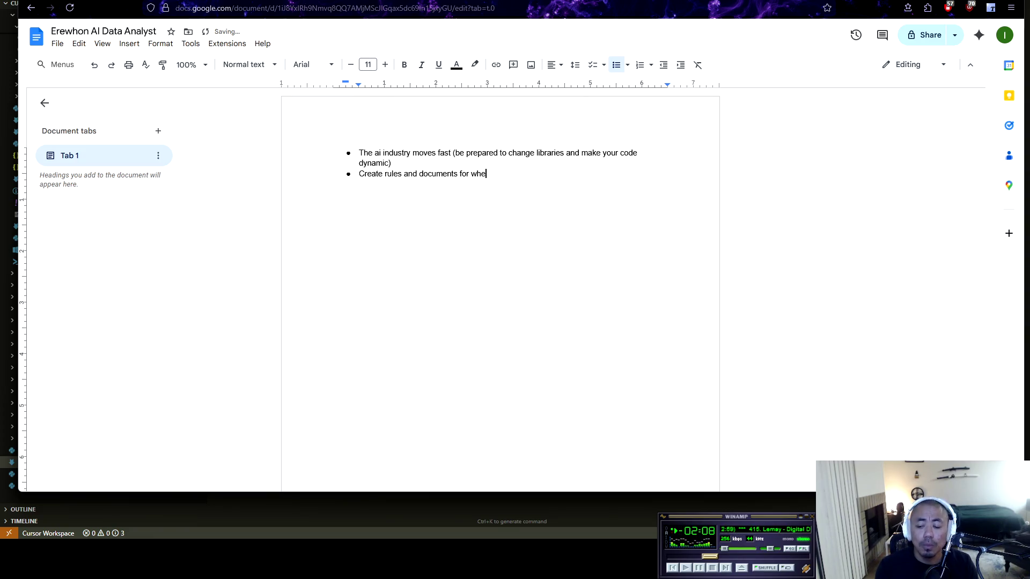
{"action": "type", "text": "n you discover "}
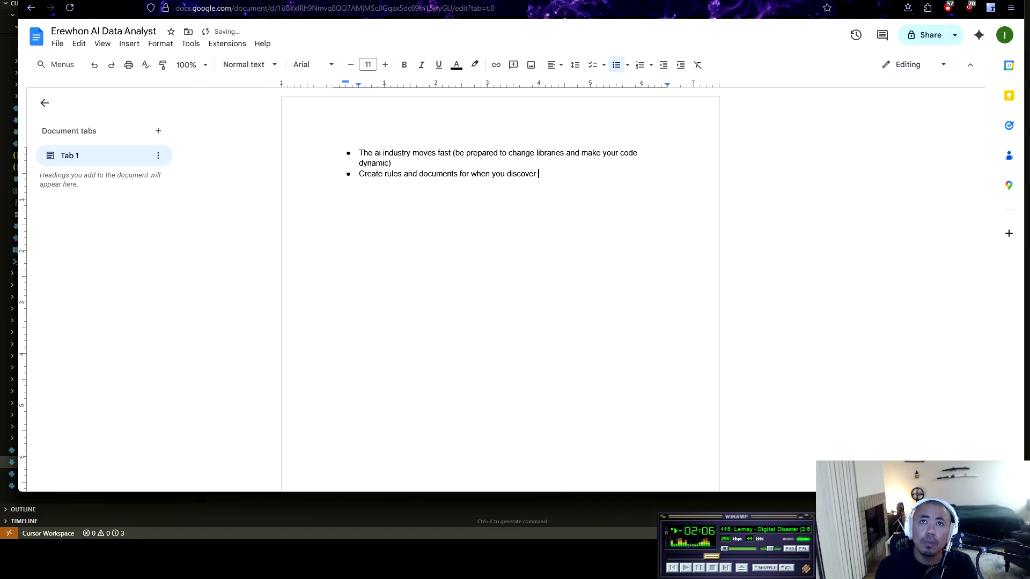
{"action": "type", "text": "groundbreaking ideas."}
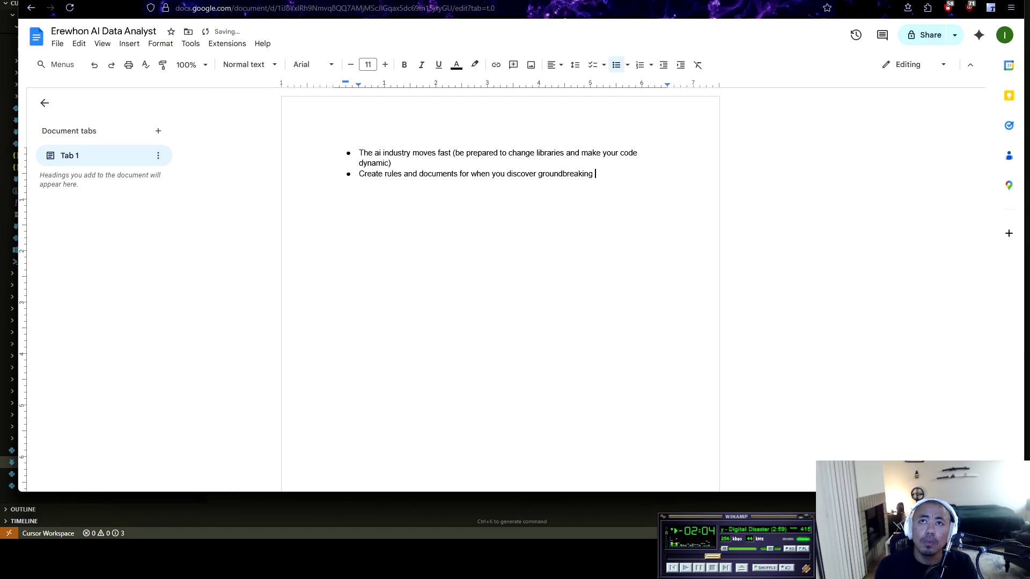
{"action": "key", "text": "Return"}
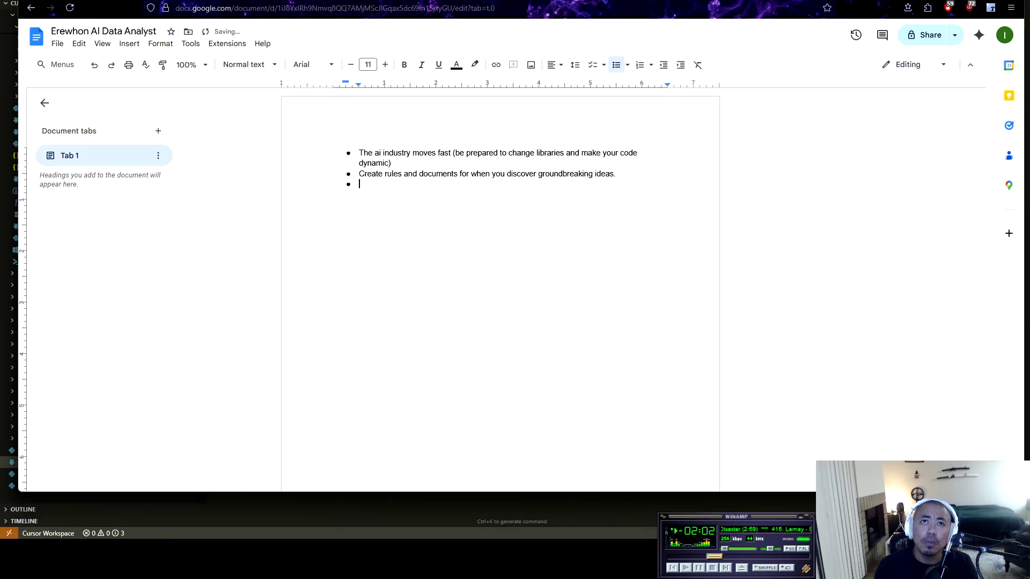
Step: Add bullets on studying what is new in the industry and learning others' techniques
{"action": "type", "text": "Cons"}
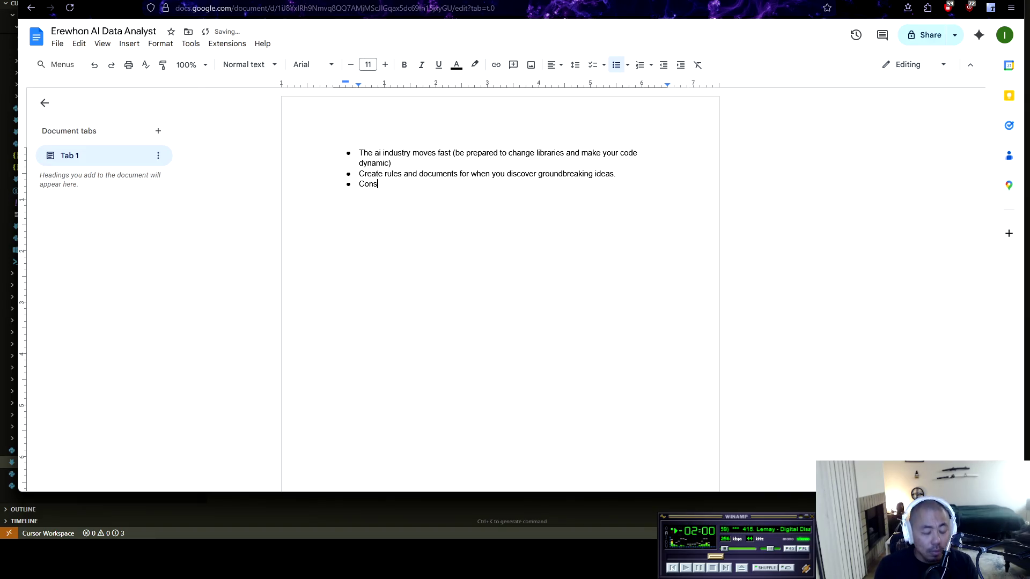
{"action": "type", "text": "tantly dif"}
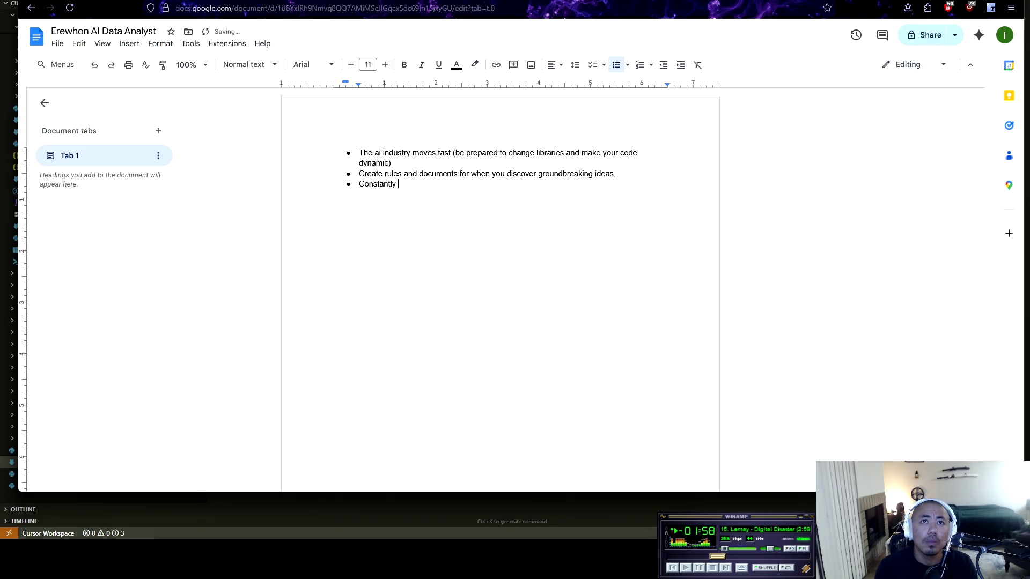
{"action": "key", "text": "BackSpace"}
{"action": "key", "text": "BackSpace"}
{"action": "key", "text": "BackSpace"}
{"action": "type", "text": "study about what is new within the industry"}
{"action": "key", "text": "Return"}
{"action": "type", "text": "Learn from others "}
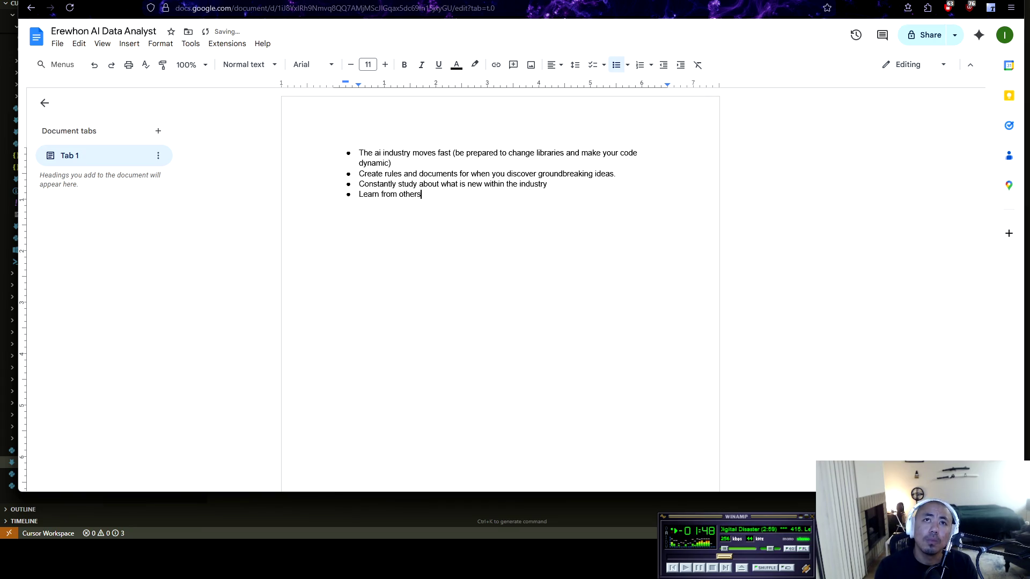
{"action": "type", "text": "about their t"}
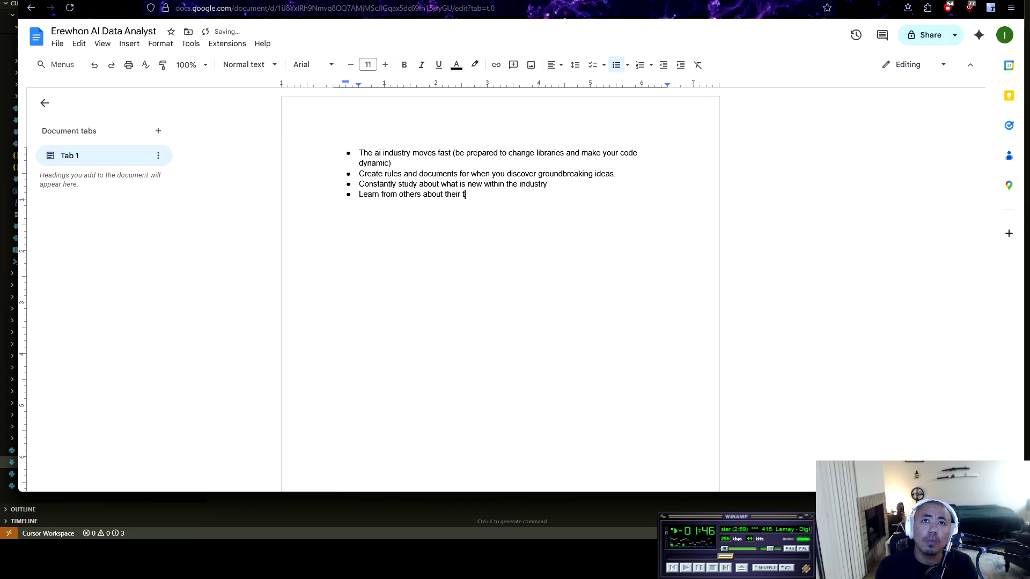
{"action": "type", "text": "echniques. "}
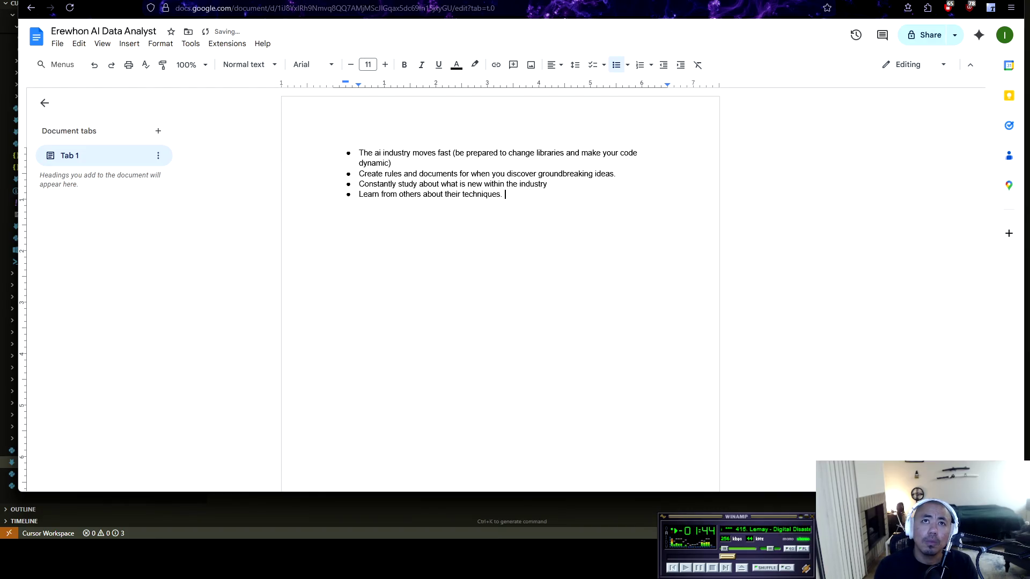
{"action": "type", "text": "Consume in"}
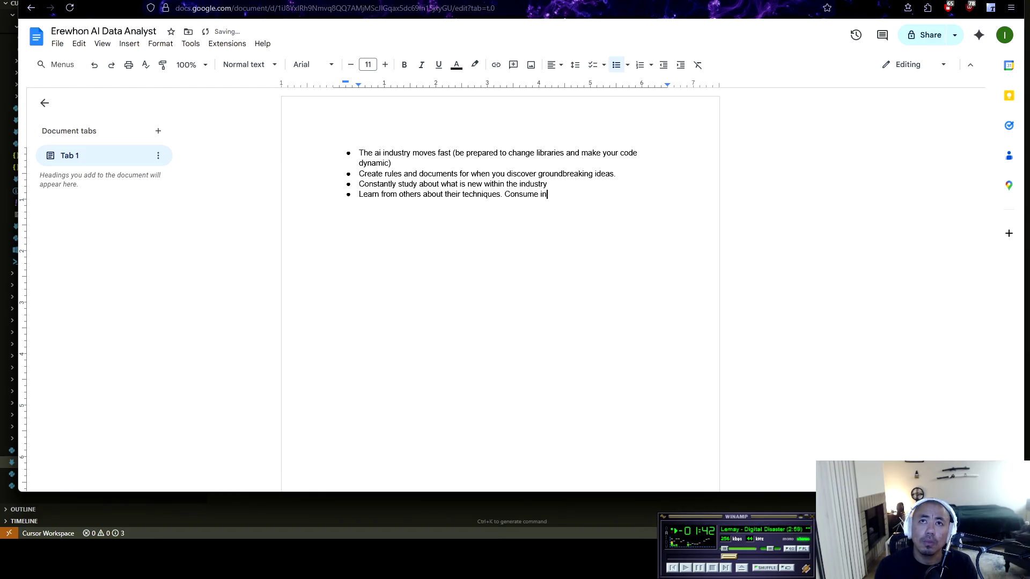
{"action": "type", "text": "formation"}
{"action": "key", "text": "Return"}
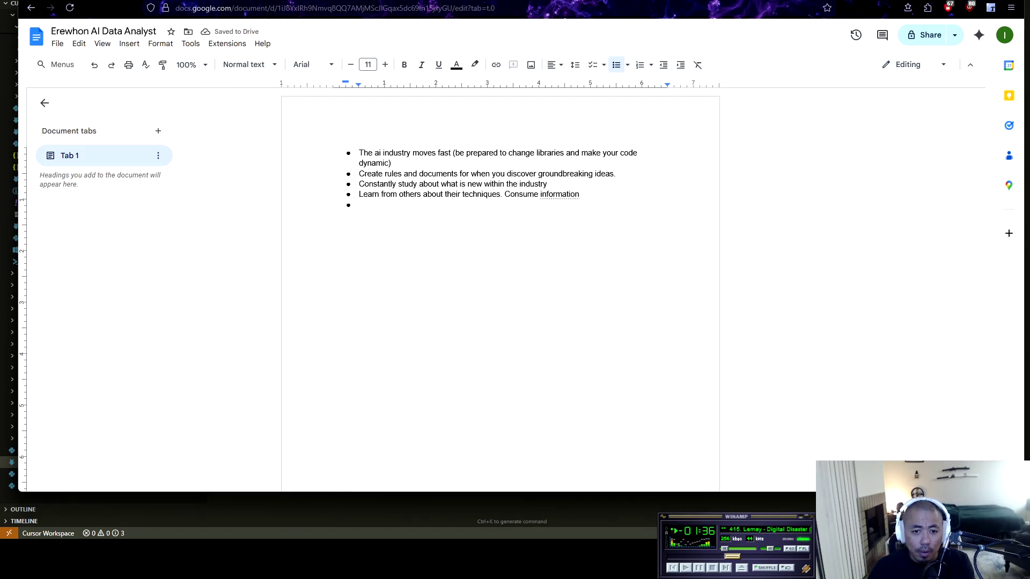
Step: Insert an empty line above the first bullet at the top of the document
{"action": "key", "text": "ctrl+Home"}
{"action": "key", "text": "Return"}
{"action": "key", "text": "Up"}
{"action": "key", "text": "BackSpace"}
Step: Write an unbulleted intro line: 'This is going to be an article about how I have created an AI Data Analyst for my company.'
{"action": "left_click", "coordinate": [333, 152]}
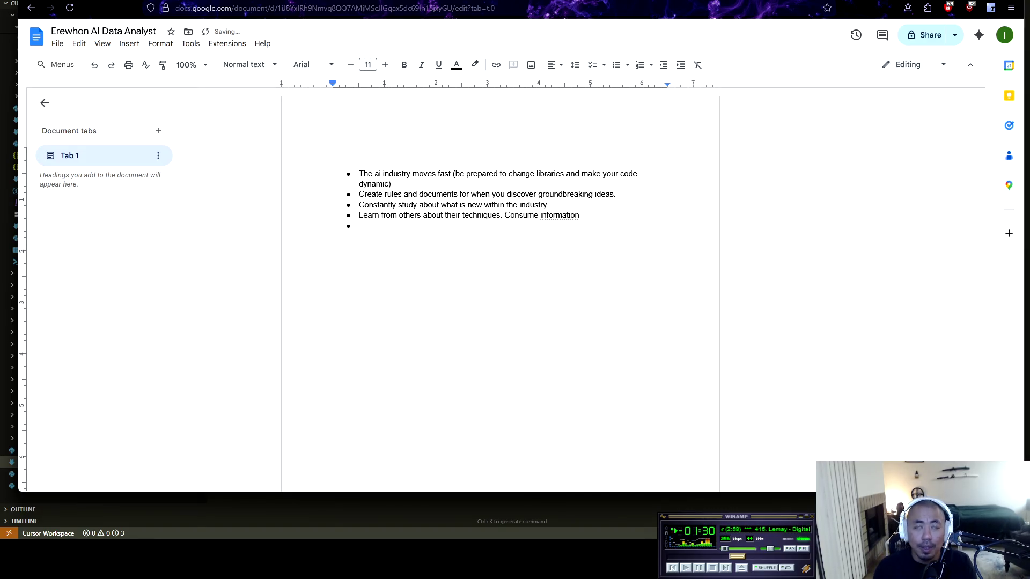
{"action": "type", "text": "Thi"}
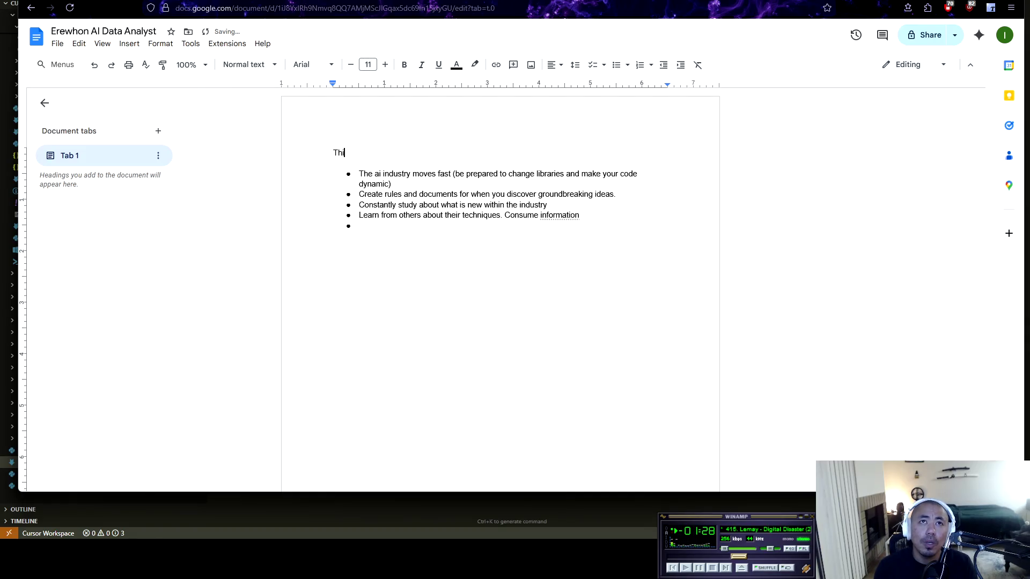
{"action": "type", "text": "s is going to "}
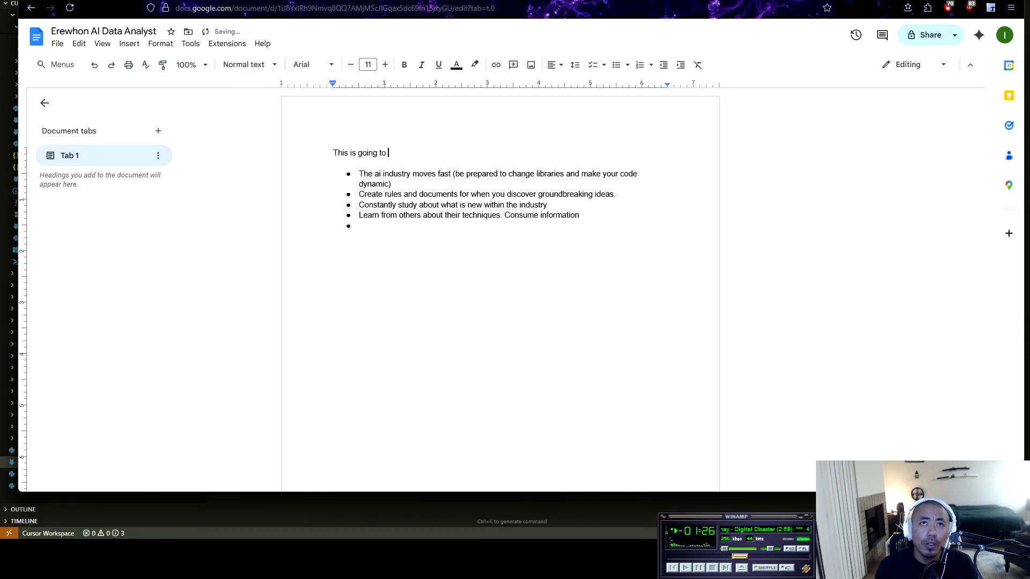
{"action": "type", "text": "he an artic"}
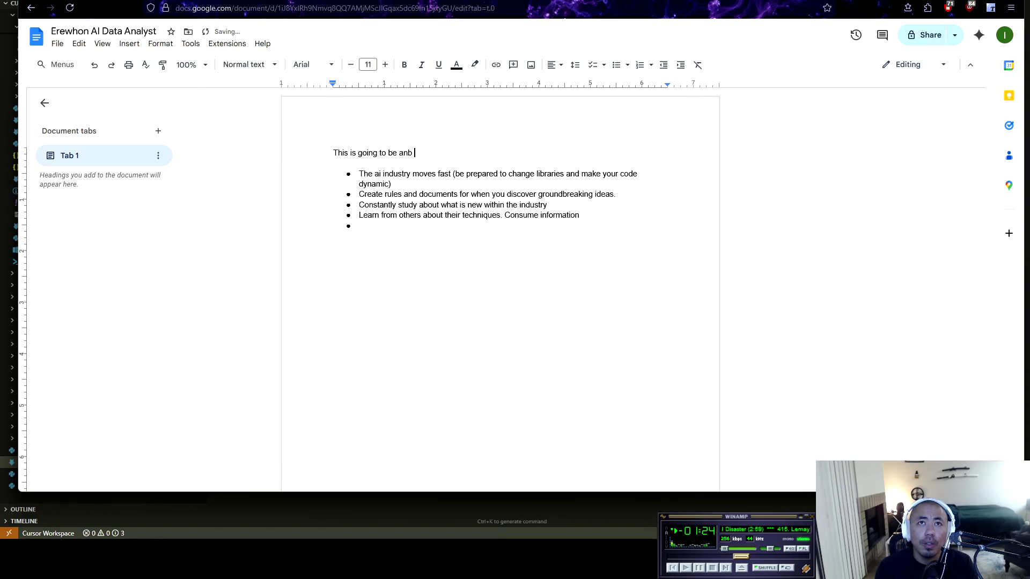
{"action": "type", "text": "le about "}
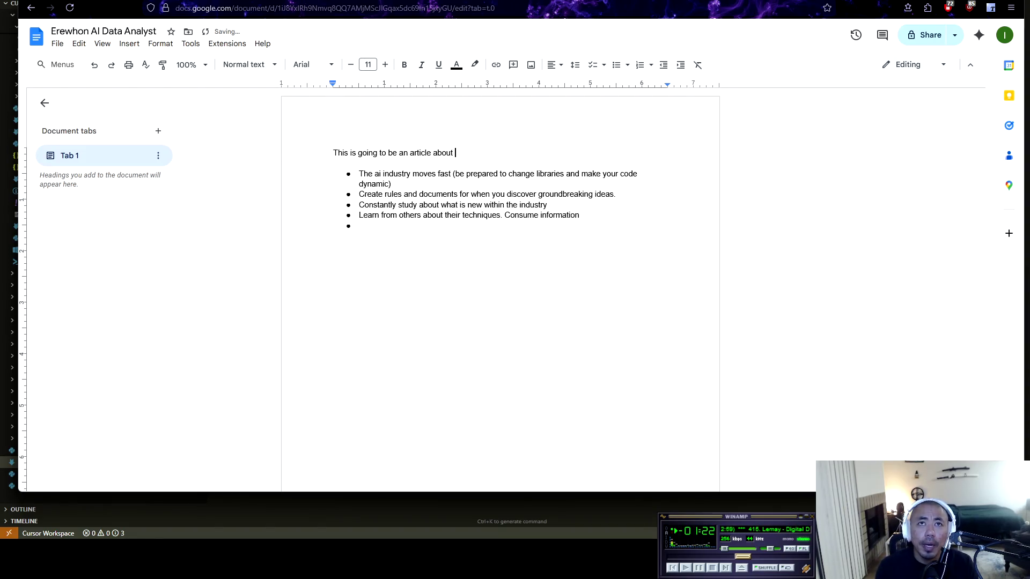
{"action": "type", "text": "how I have cr"}
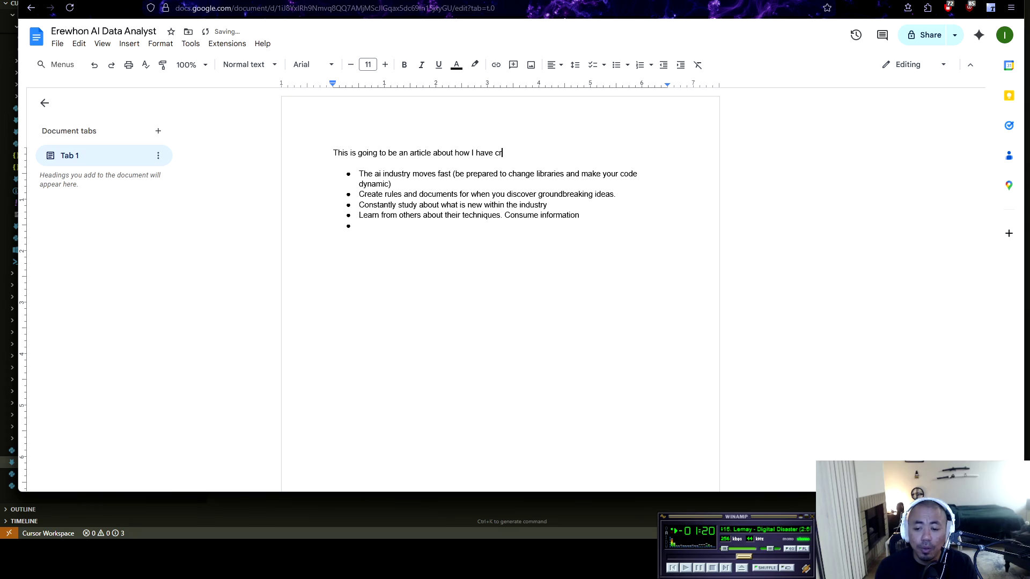
{"action": "type", "text": "eated an AI "}
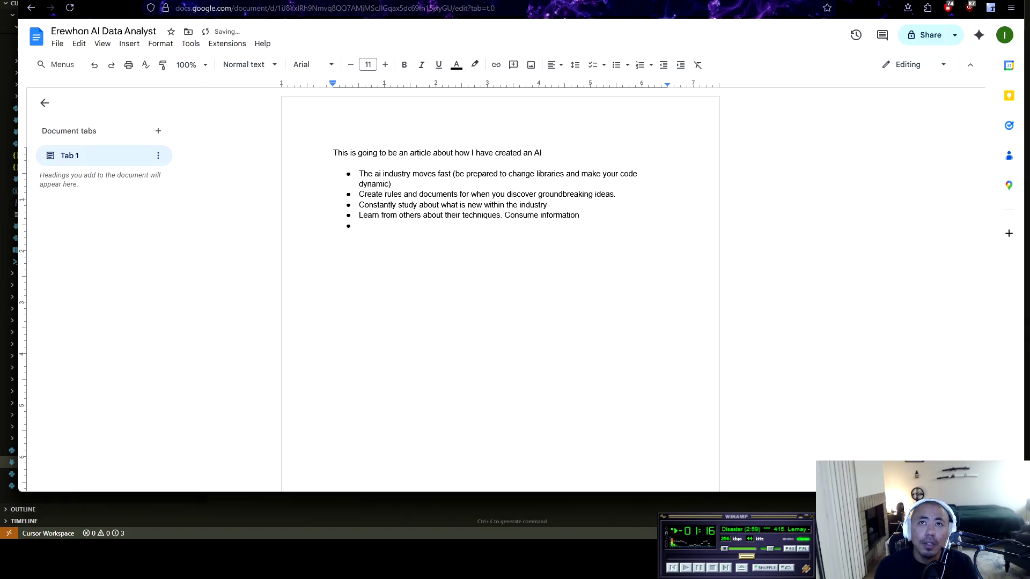
{"action": "type", "text": "Data Analyst for my company."}
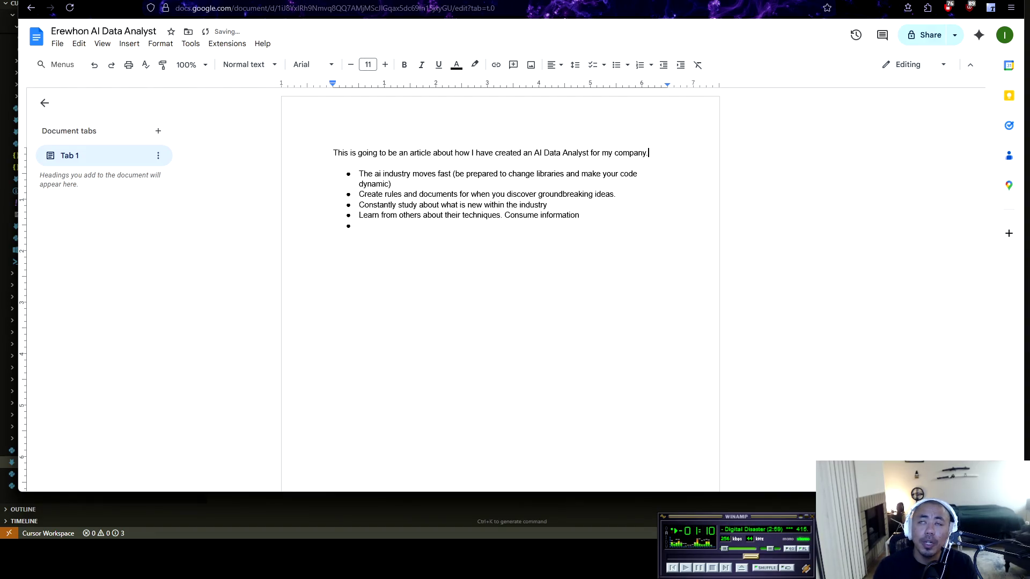
{"action": "key", "text": "ctrl+shift+Left"}
{"action": "key", "text": "ctrl+shift+Left"}
{"action": "key", "text": "ctrl+shift+Left"}
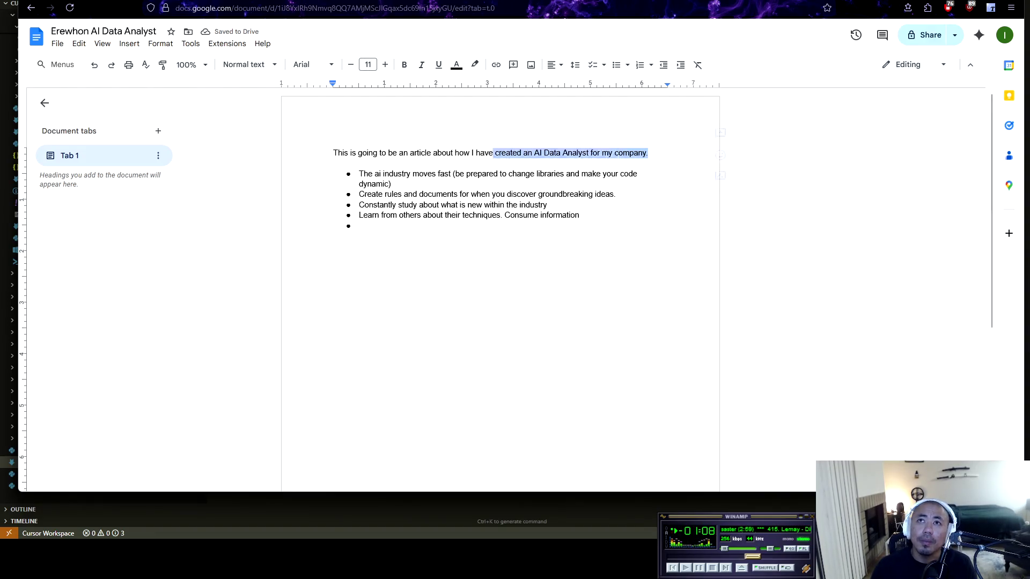
Step: Make the intro sentence a bold 14 pt heading and delete its trailing space
{"action": "key", "text": "ctrl+b"}
{"action": "key", "text": "ctrl+shift+period"}
{"action": "key", "text": "ctrl+shift+period"}
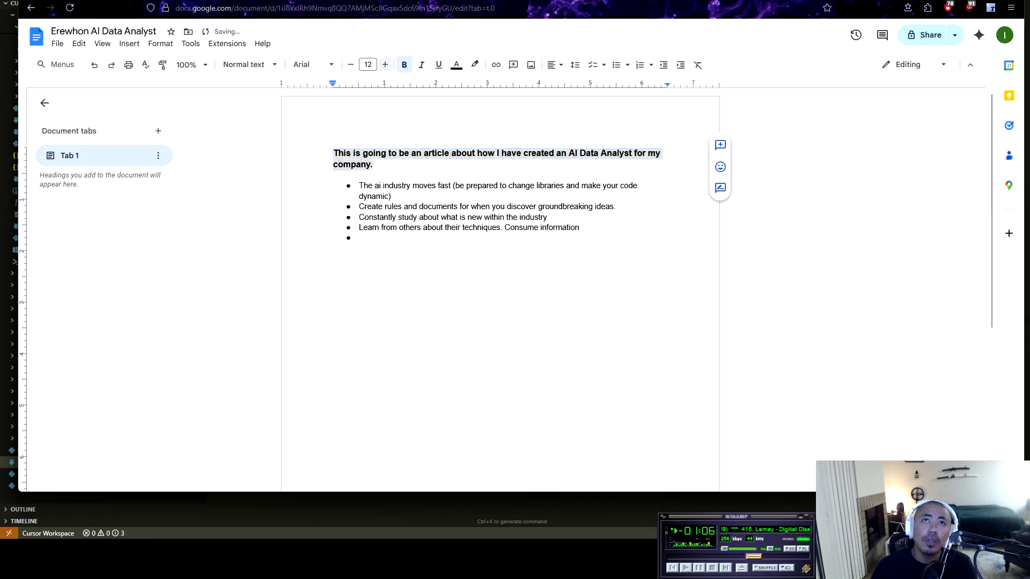
{"action": "left_click", "coordinate": [455, 167]}
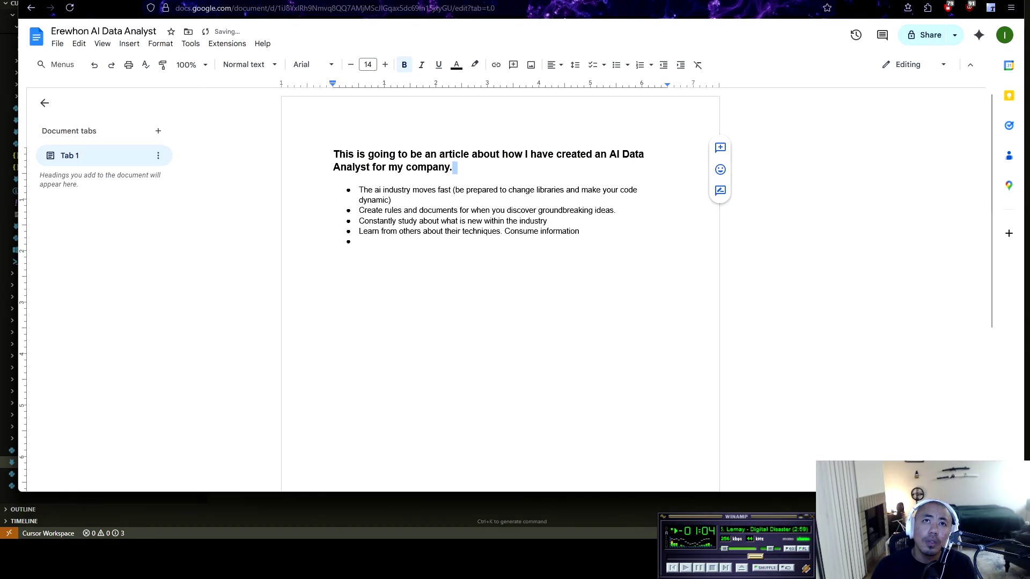
{"action": "left_click", "coordinate": [456, 167]}
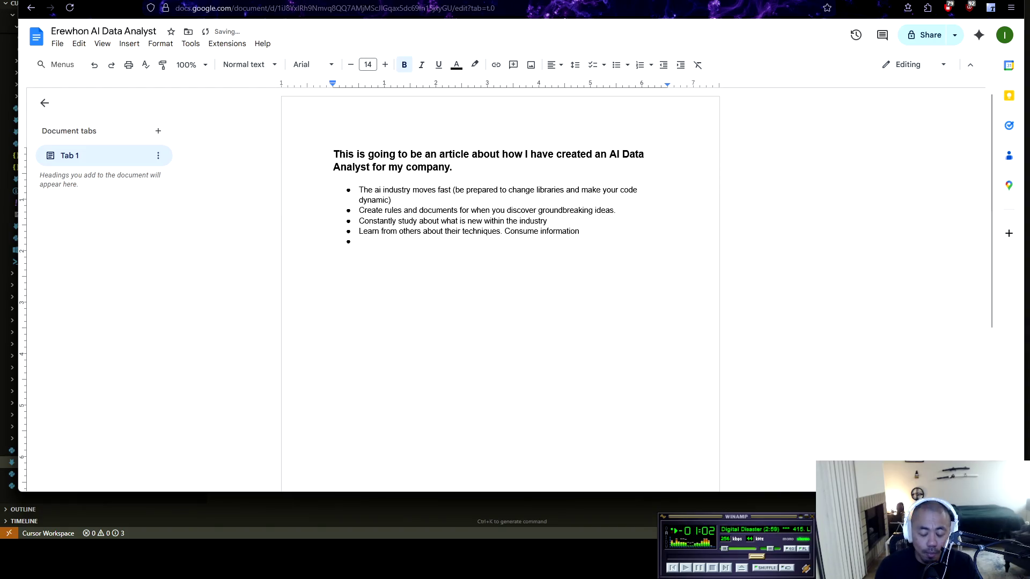
{"action": "key", "text": "BackSpace"}
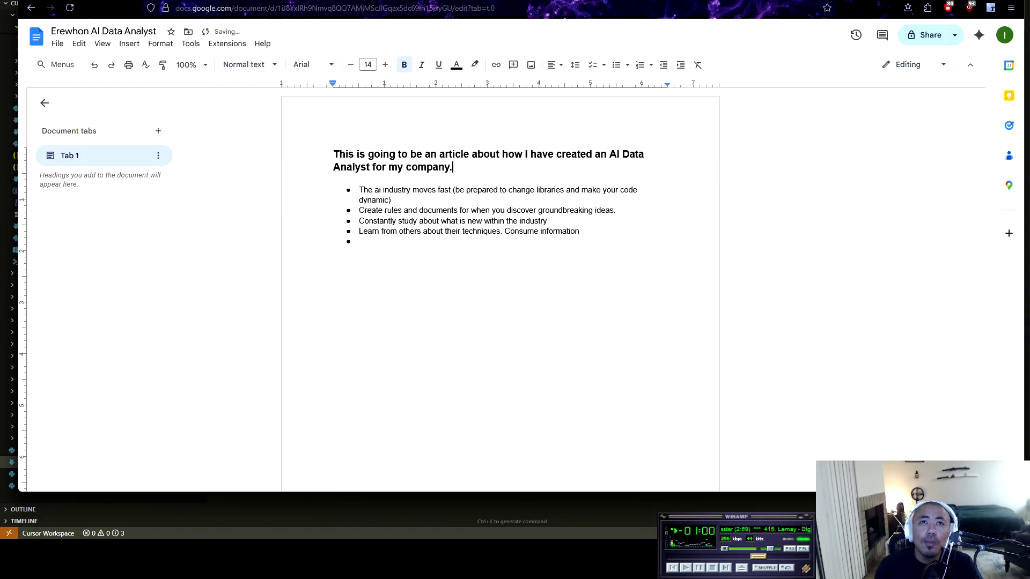
{"action": "left_click", "coordinate": [360, 242]}
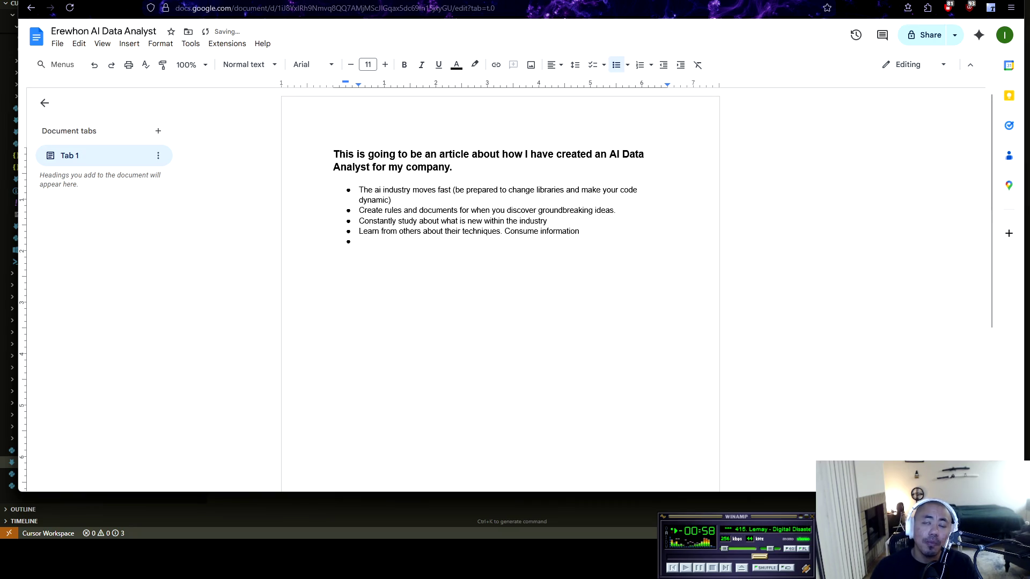
{"action": "left_click", "coordinate": [453, 166]}
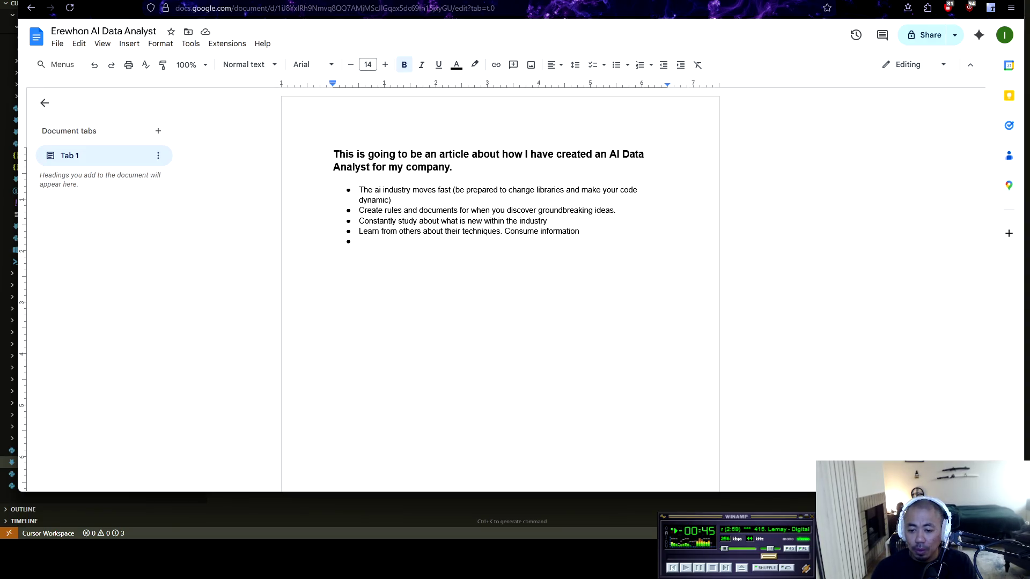
{"action": "left_click", "coordinate": [359, 242]}
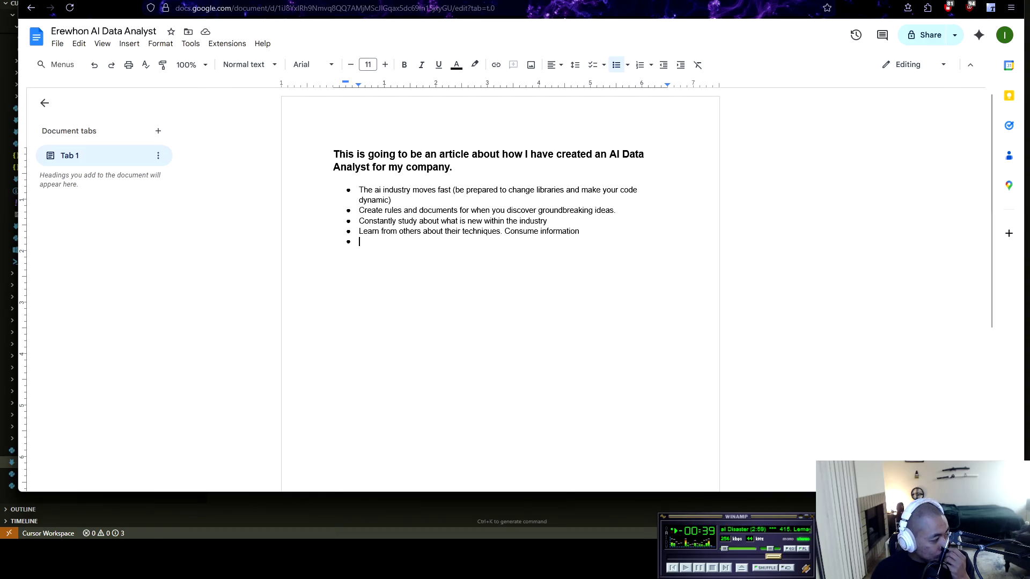
Step: Add the bullet 'Understand which libraries you want to use'
{"action": "type", "text": "Understand which libraries w"}
{"action": "key", "text": "BackSpace"}
{"action": "type", "text": "you want to use"}
{"action": "key", "text": "Return"}
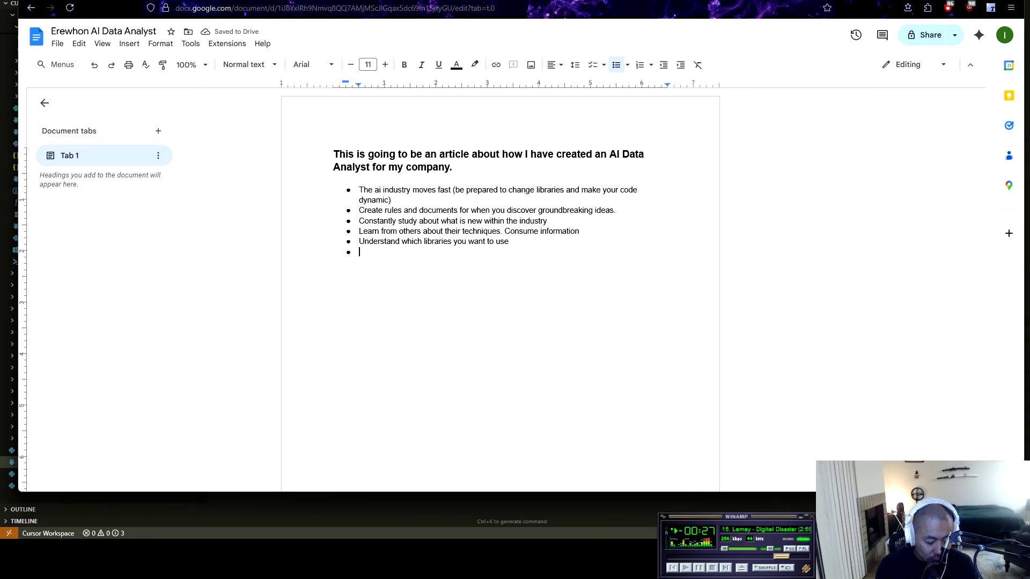
Step: Start the next bullet with 'Databases, databases'
{"action": "type", "text": "Data"}
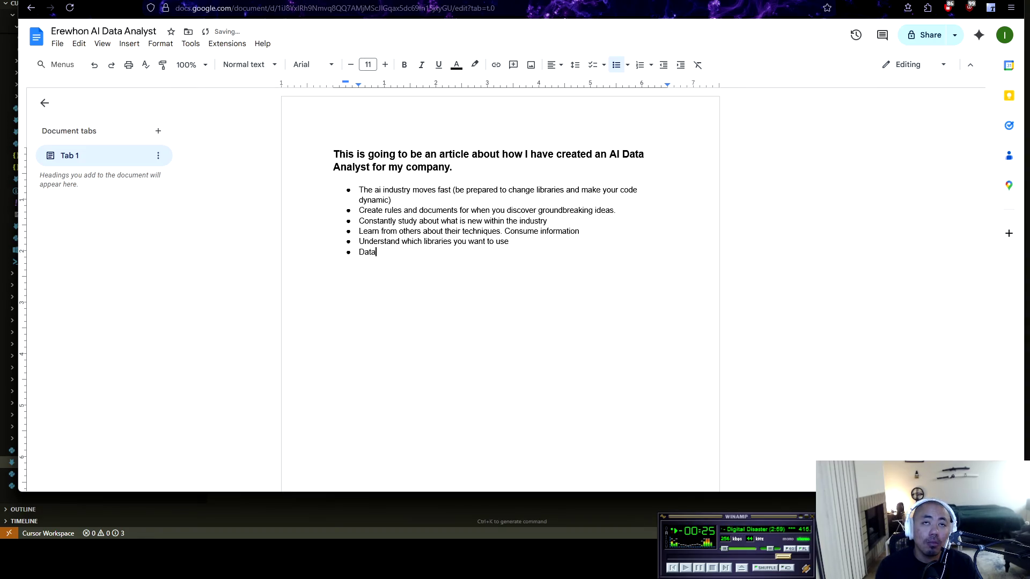
{"action": "type", "text": "bases, datanba"}
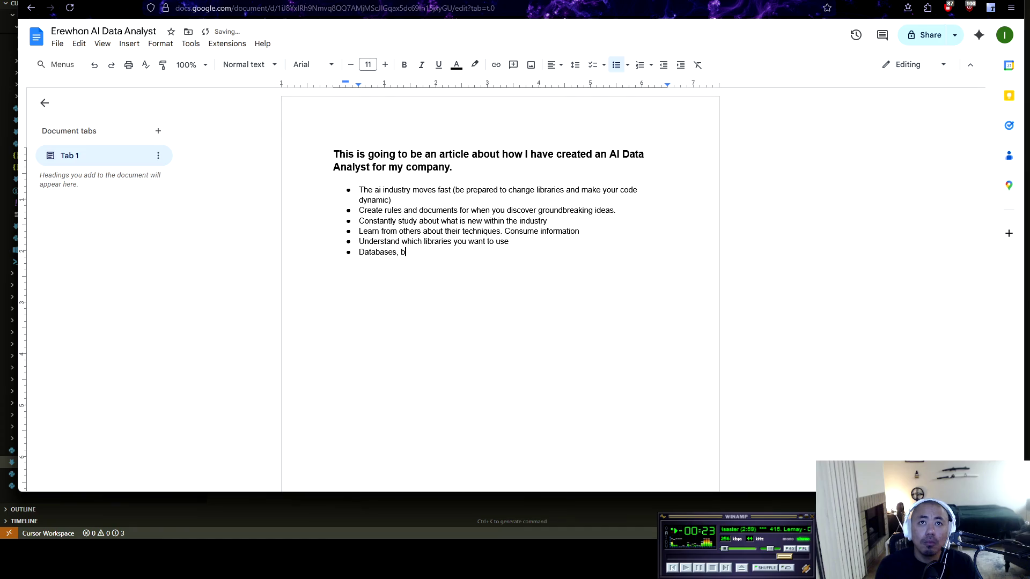
{"action": "key", "text": "BackSpace"}
{"action": "key", "text": "BackSpace"}
{"action": "key", "text": "BackSpace"}
{"action": "type", "text": "bases, databases, databases"}
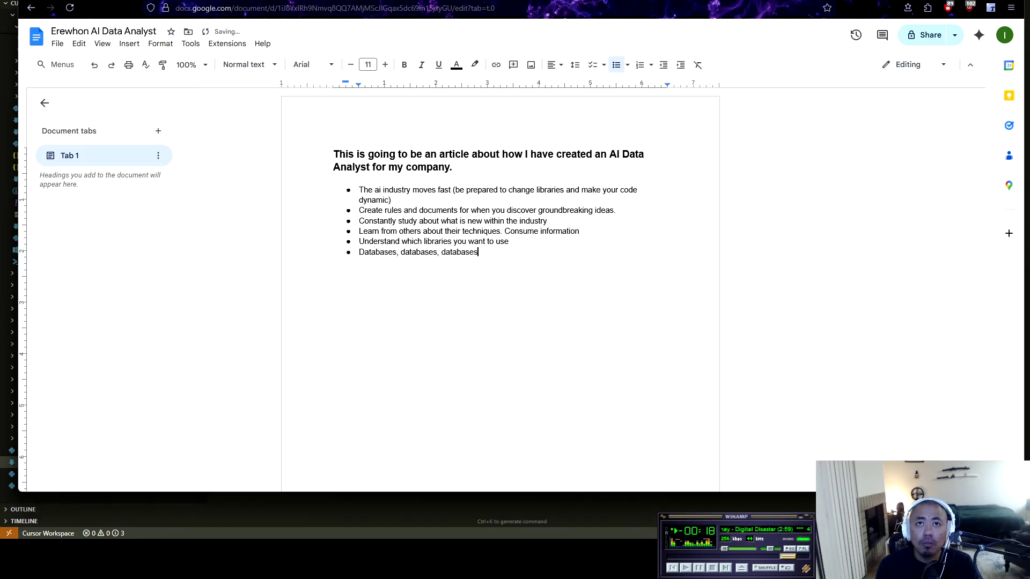
{"action": "key", "text": "Return"}
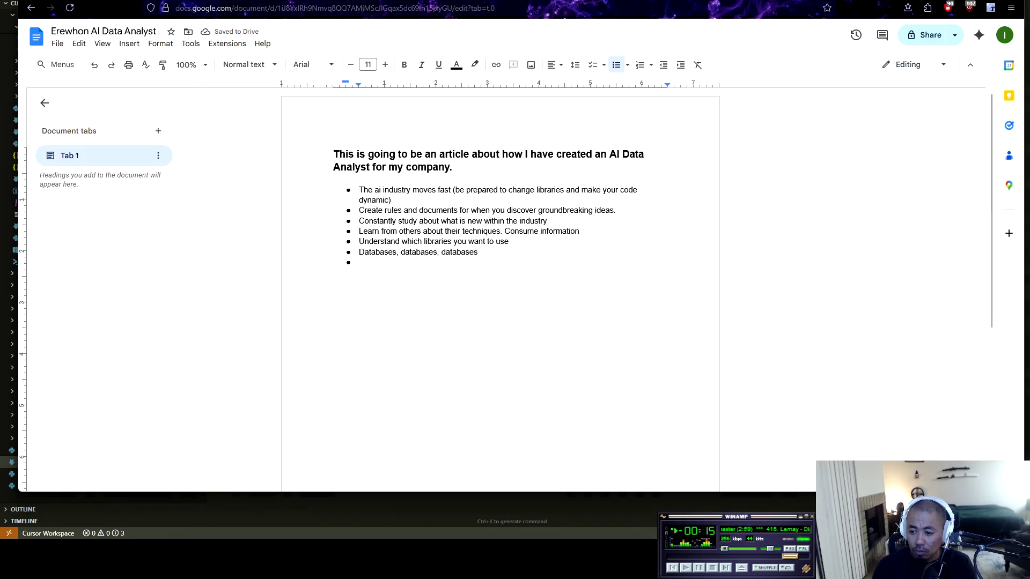
Step: Extend the Databases bullet with key principles, stored data, and cleanup when accessing unorganized data
{"action": "left_click", "coordinate": [478, 252]}
{"action": "type", "text": ". You will get nowhe"}
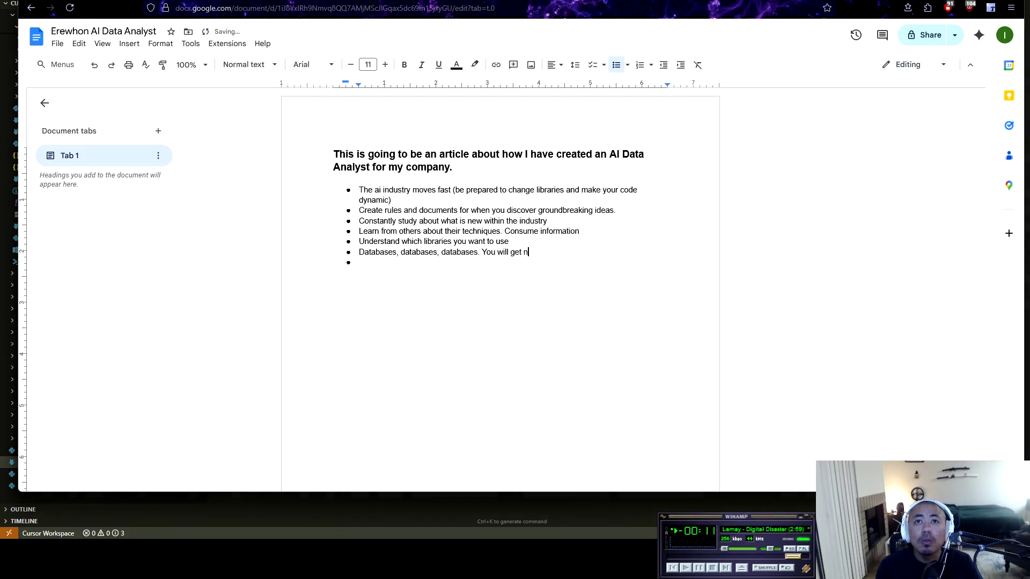
{"action": "type", "text": "re without"}
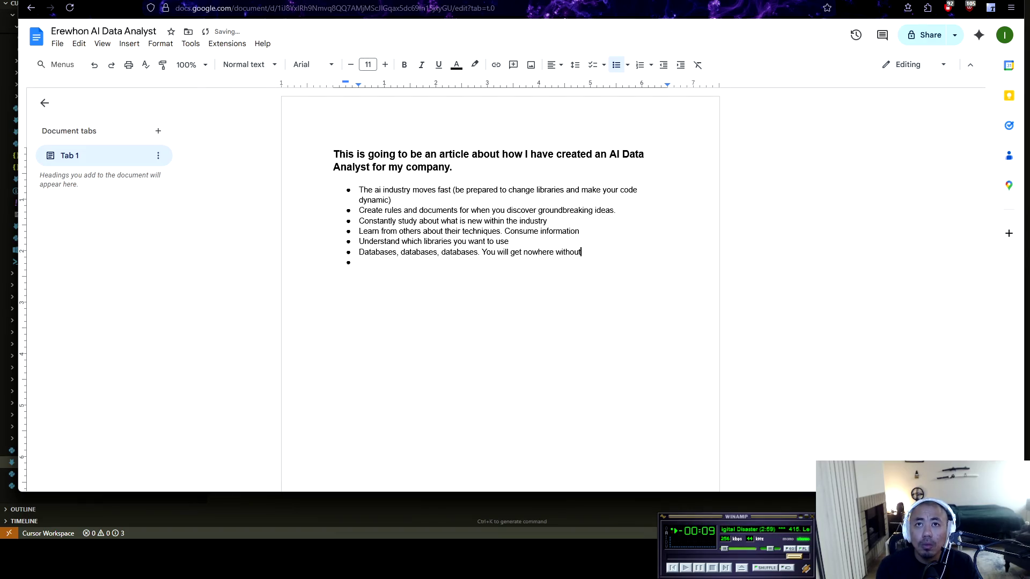
{"action": "type", "text": " knowing "}
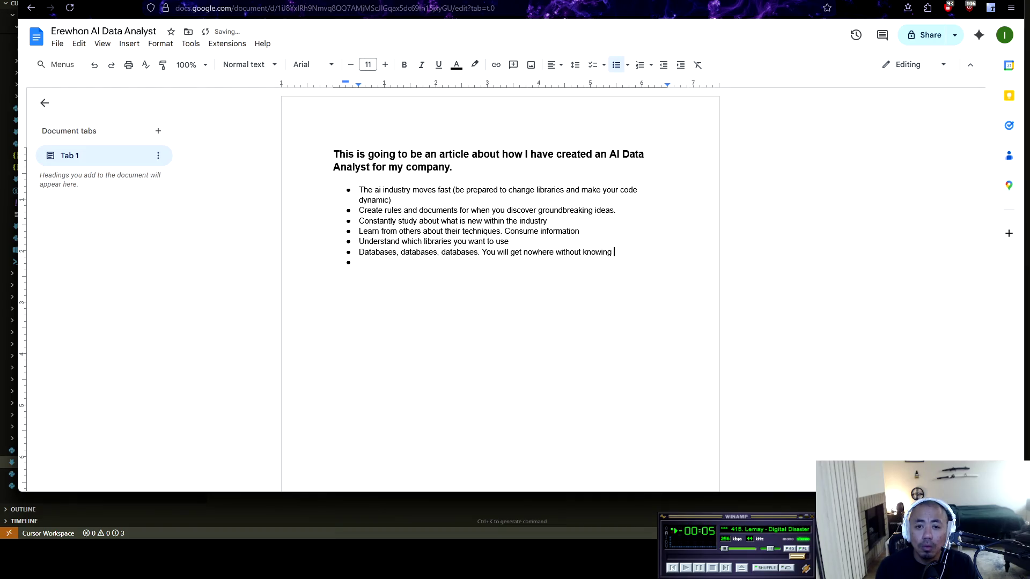
{"action": "type", "text": "basic key"}
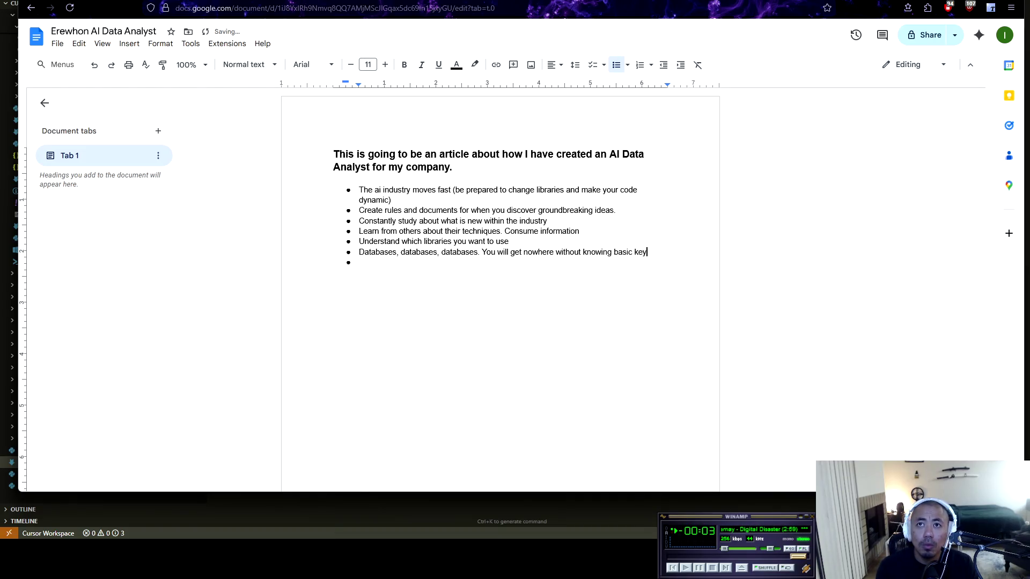
{"action": "type", "text": " principles "}
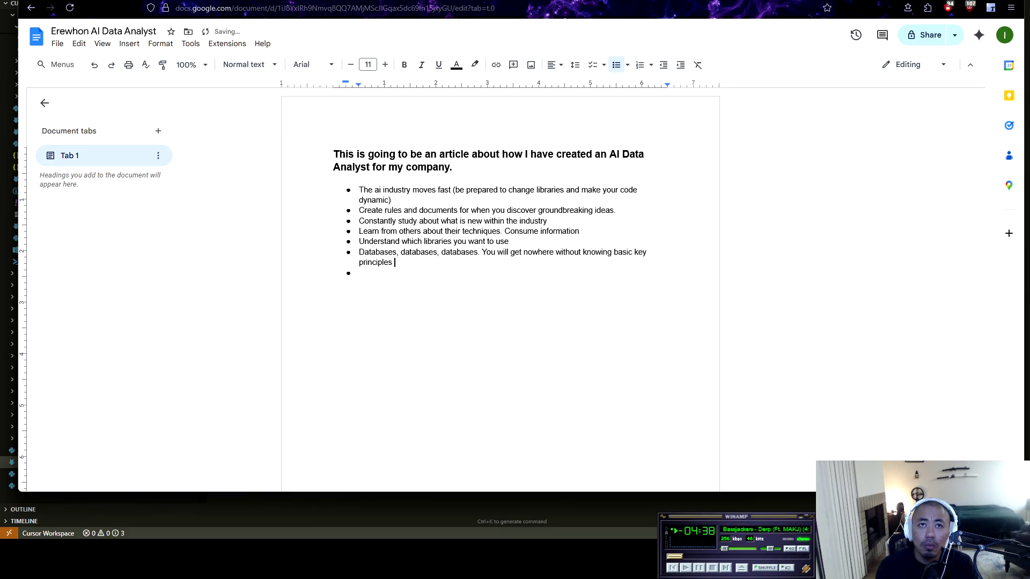
{"action": "type", "text": "about database,"}
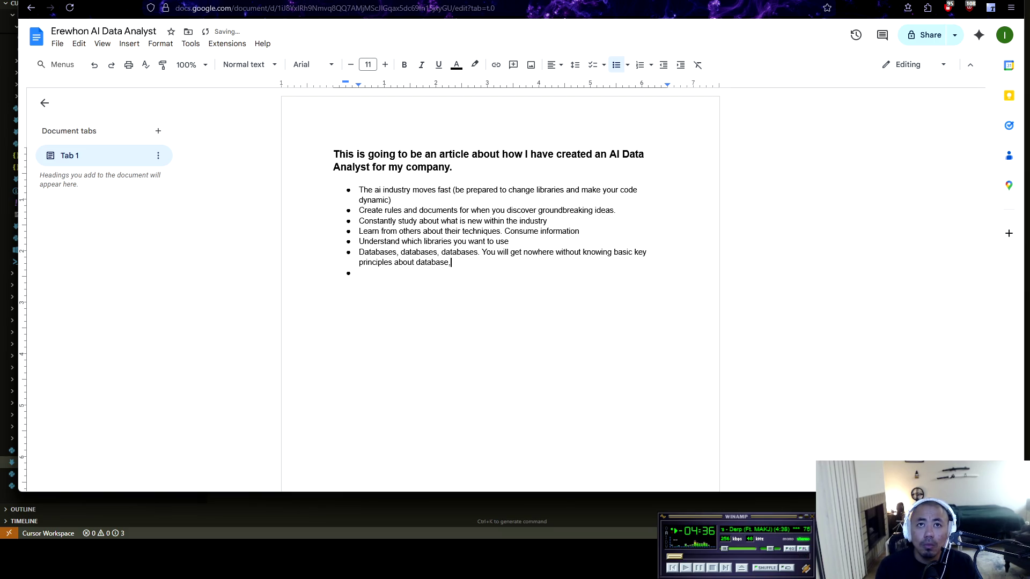
{"action": "type", "text": " how they fucn"}
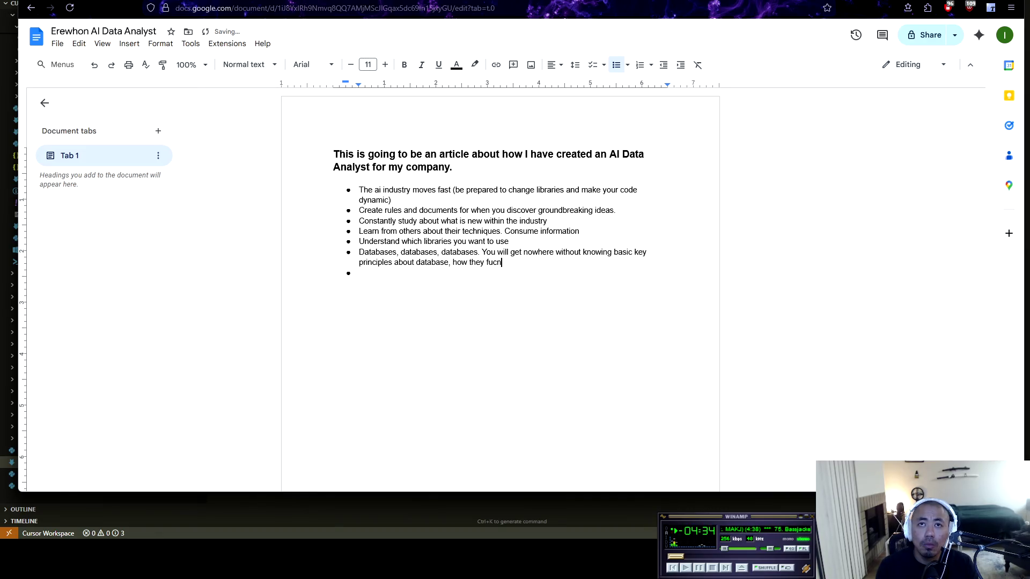
{"action": "type", "text": "ction, how t"}
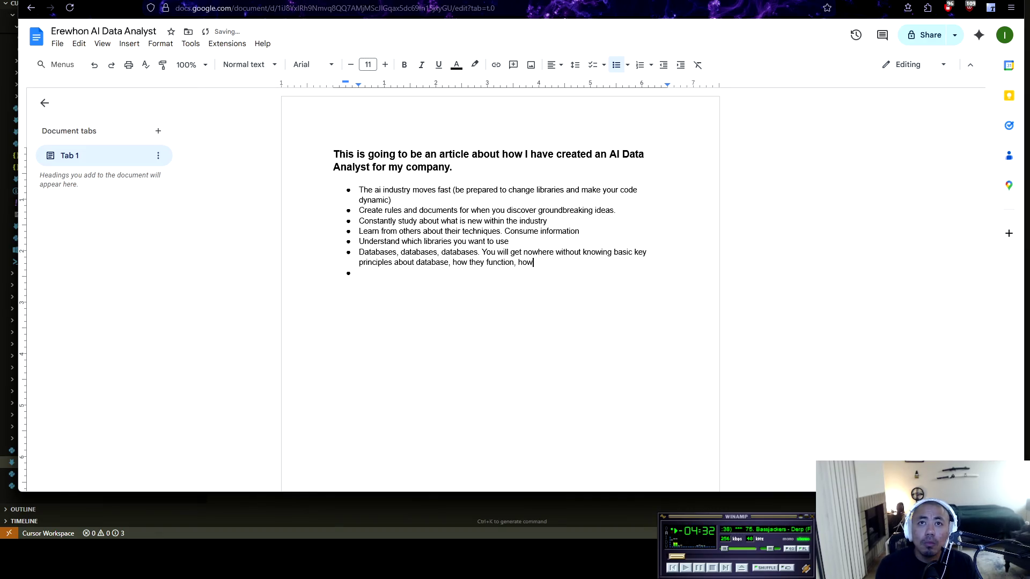
{"action": "type", "text": "o access the"}
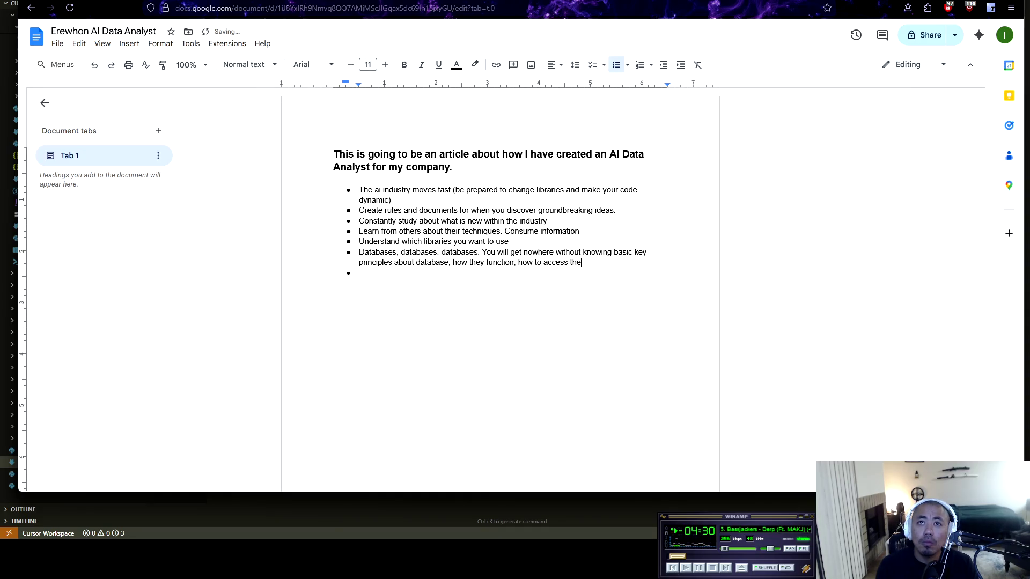
{"action": "type", "text": "m, and"}
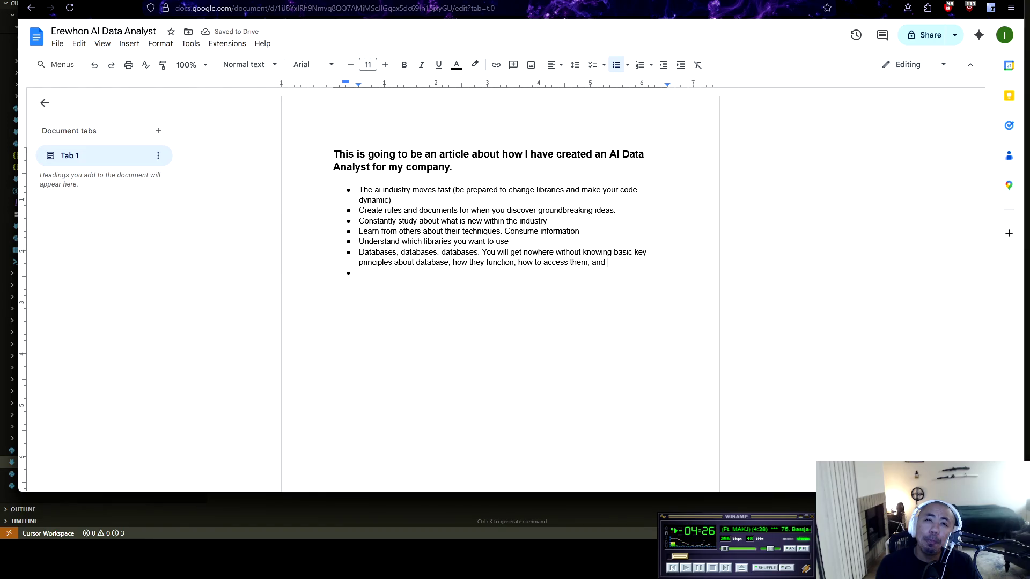
{"action": "type", "text": " what is stores"}
{"action": "key", "text": "BackSpace"}
{"action": "key", "text": "BackSpace"}
{"action": "key", "text": "BackSpace"}
{"action": "type", "text": "what is"}
{"action": "key", "text": "BackSpace"}
{"action": "type", "text": "stor"}
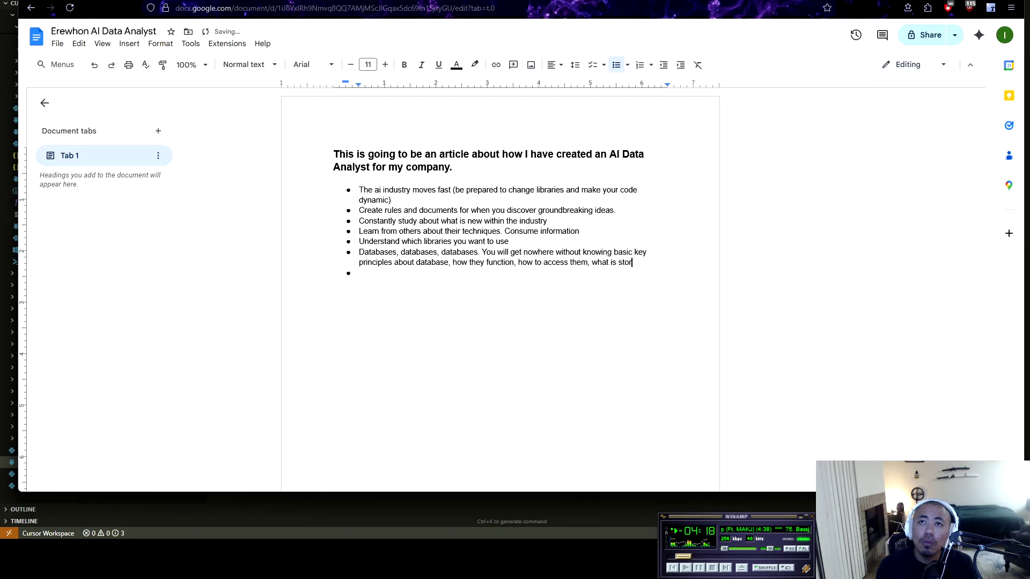
{"action": "type", "text": "ed within them, and "}
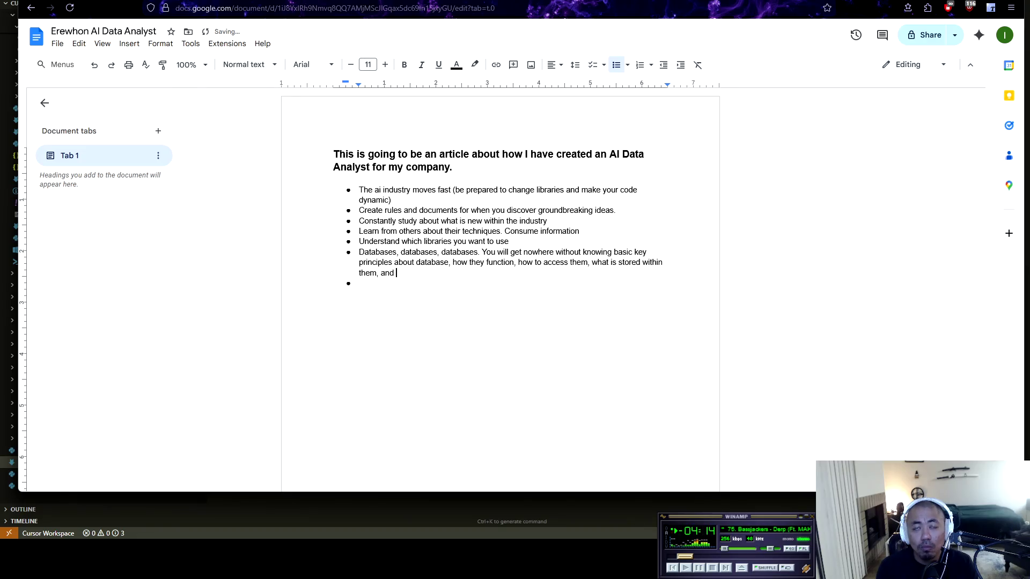
{"action": "type", "text": "the clean"}
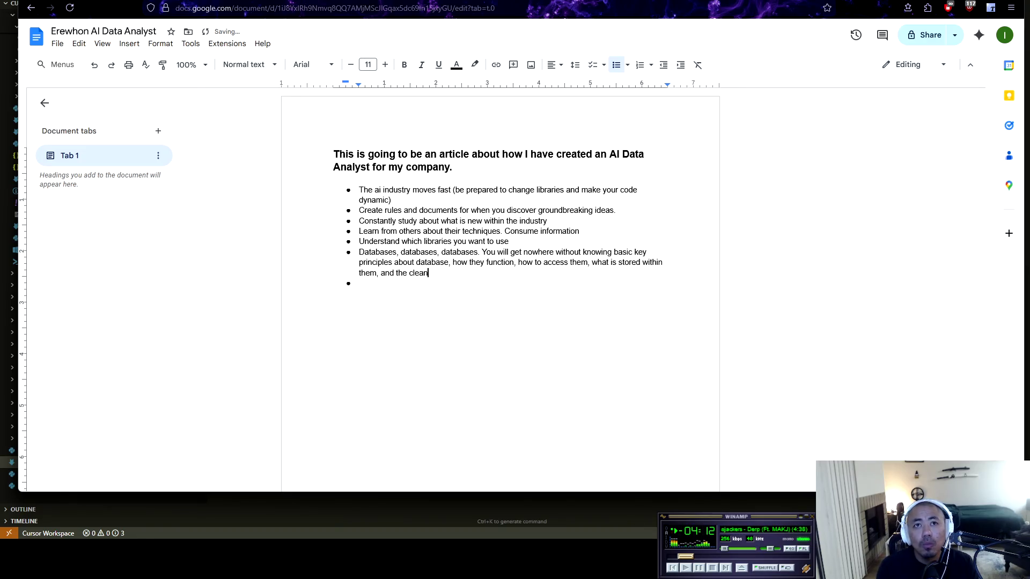
{"action": "type", "text": "up involved in"}
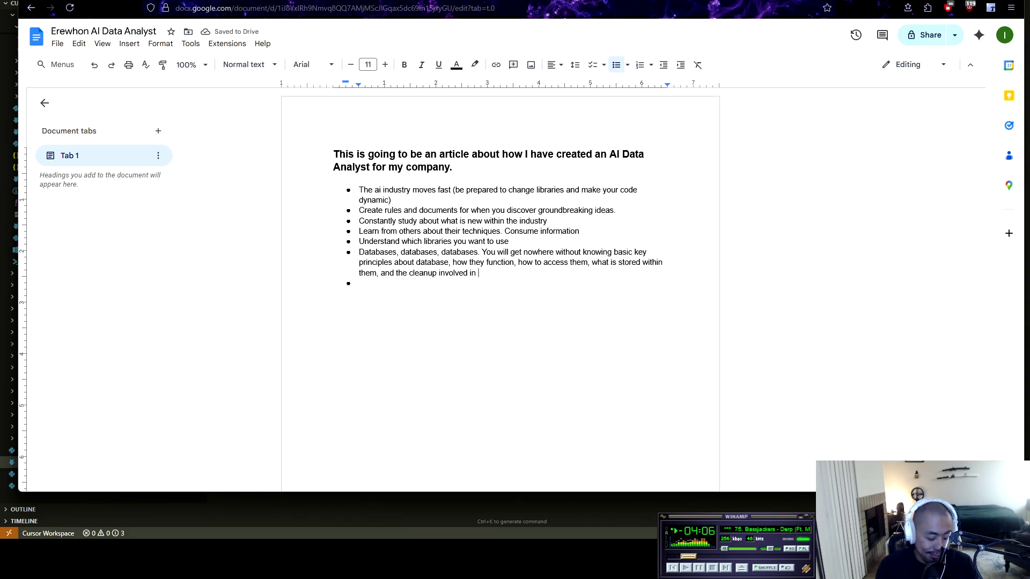
{"action": "type", "text": "accessing unorganized data"}
{"action": "key", "text": "Return"}
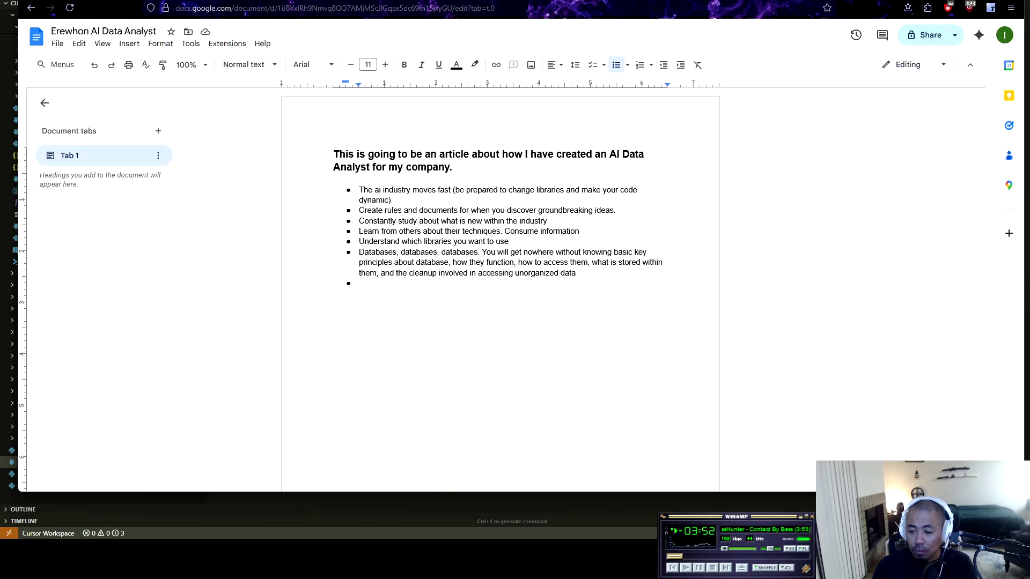
{"action": "key", "text": "XF86AudioNext"}
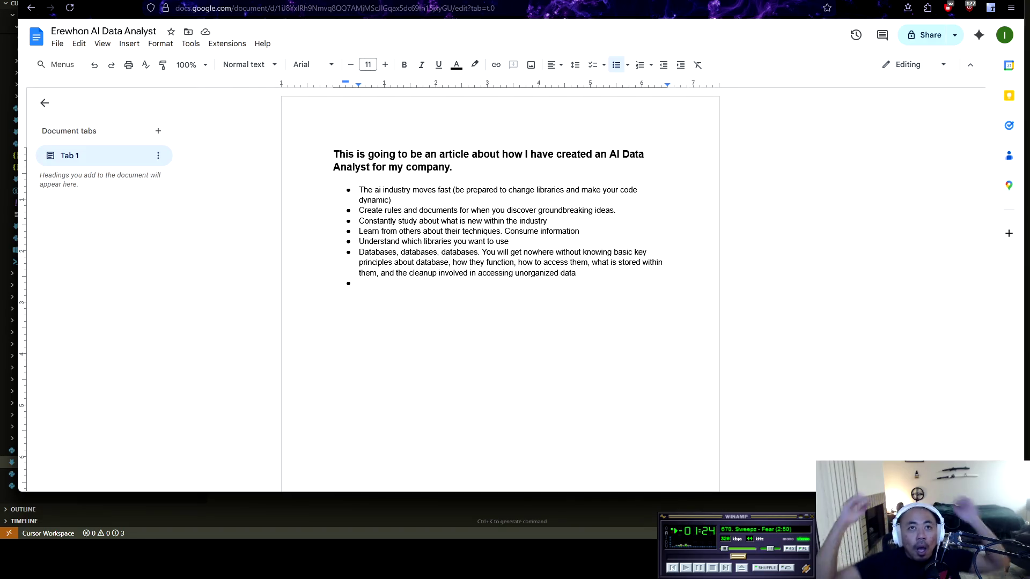
Step: Add the bullet 'Snakeoil of other ai companies selling ai data analysts'
{"action": "type", "text": "Snak"}
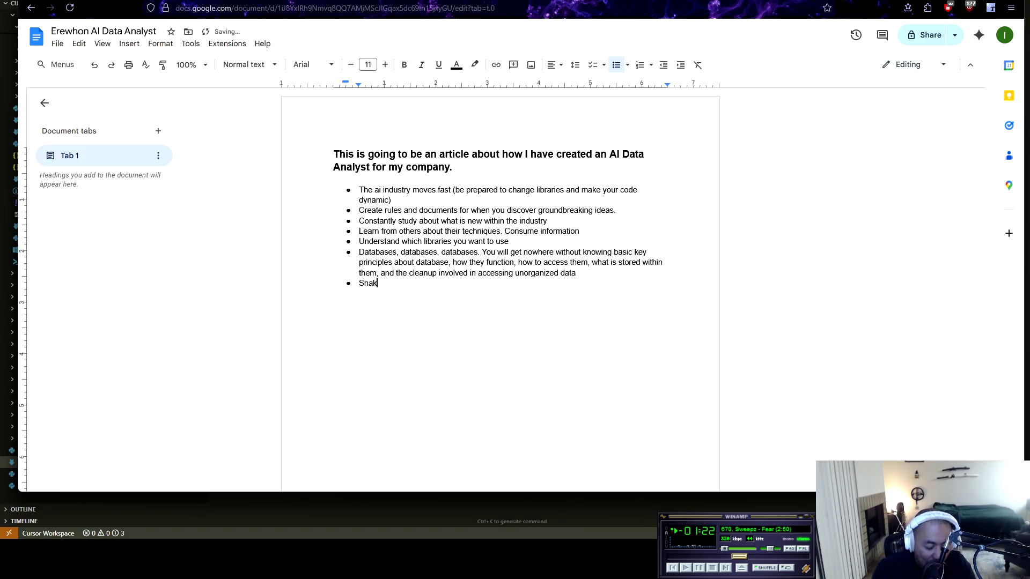
{"action": "type", "text": "eoil of other ai companies"}
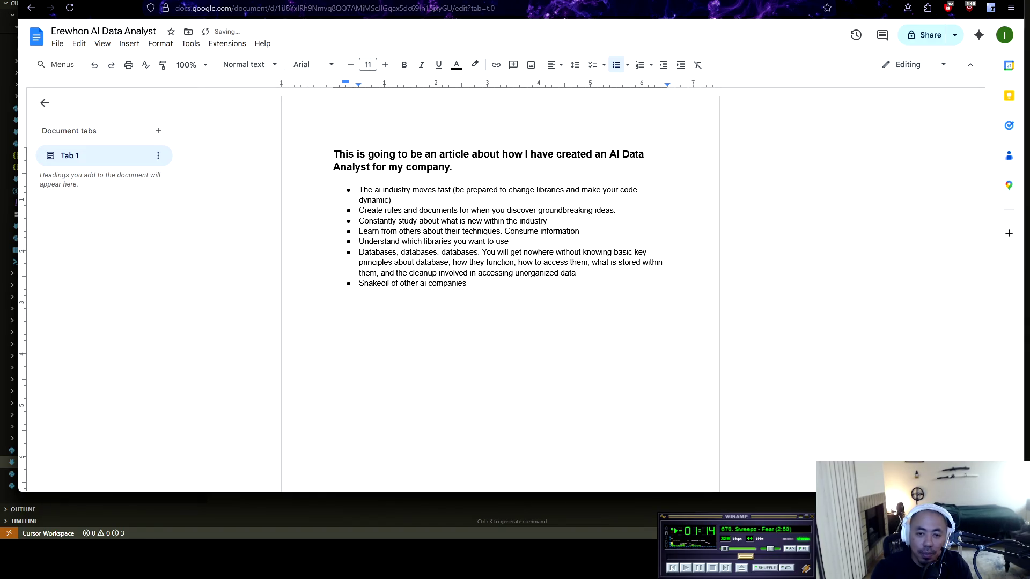
{"action": "type", "text": " selling data an"}
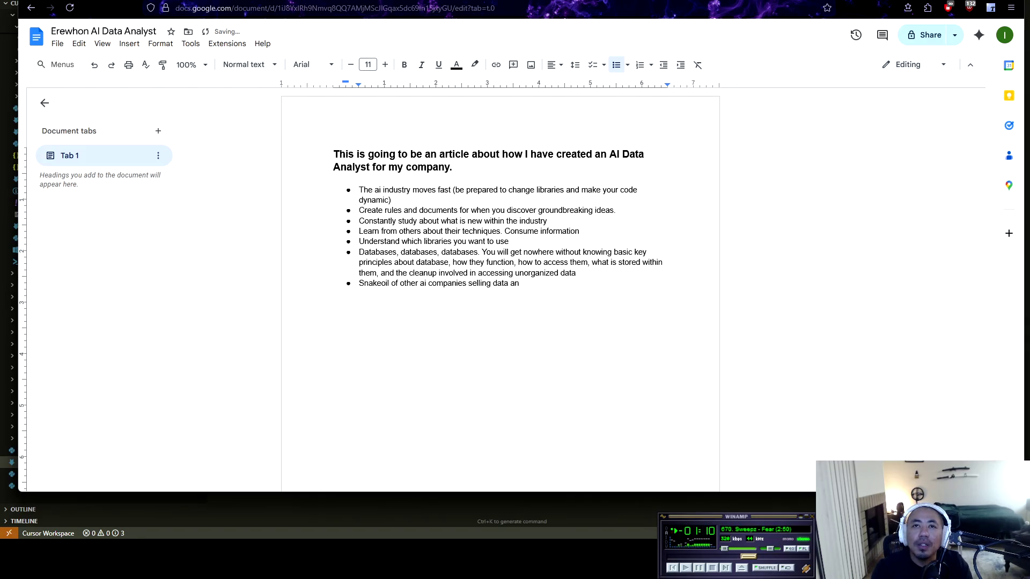
{"action": "key", "text": "BackSpace"}
{"action": "key", "text": "BackSpace"}
{"action": "key", "text": "BackSpace"}
{"action": "key", "text": "BackSpace"}
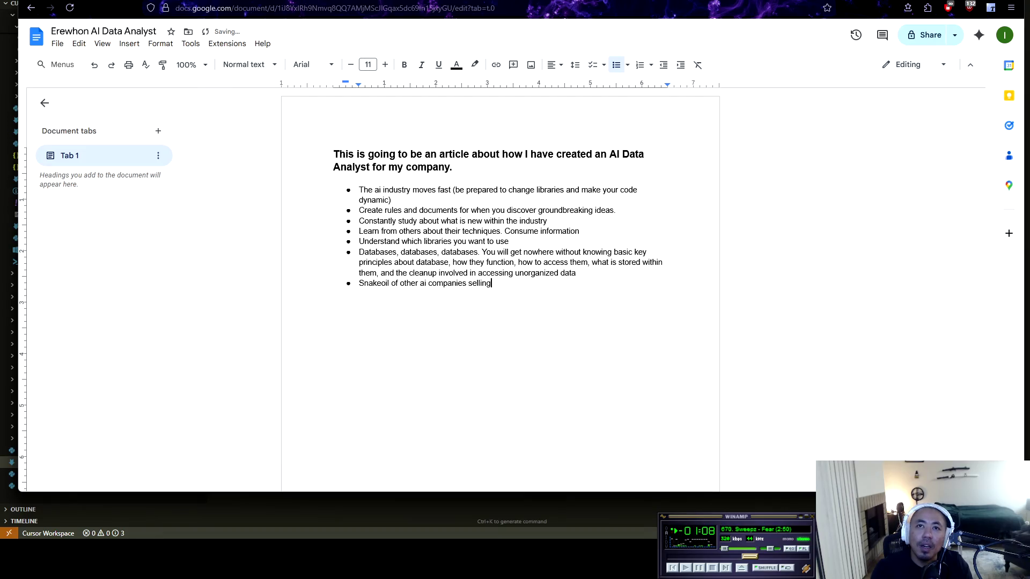
{"action": "type", "text": " ai "}
{"action": "type", "text": "data analysts"}
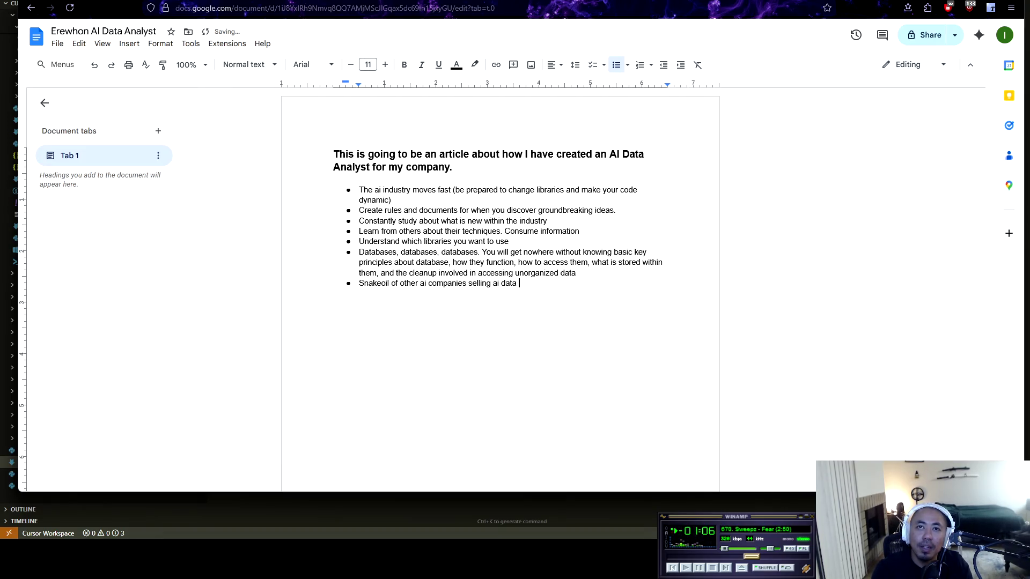
{"action": "key", "text": "Return"}
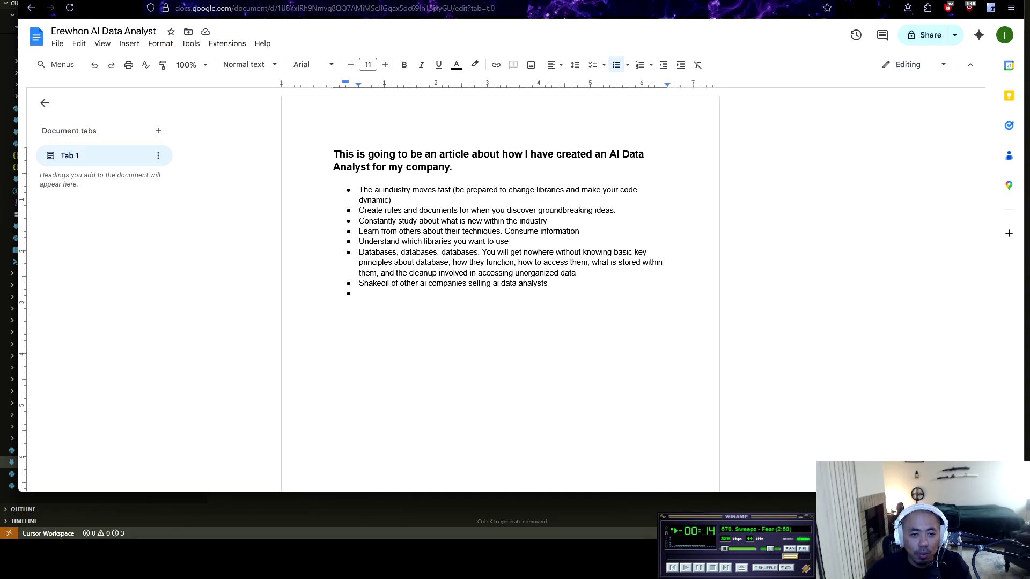
Step: Put the caret on the empty bullet at the end of the list
{"action": "left_click", "coordinate": [361, 294]}
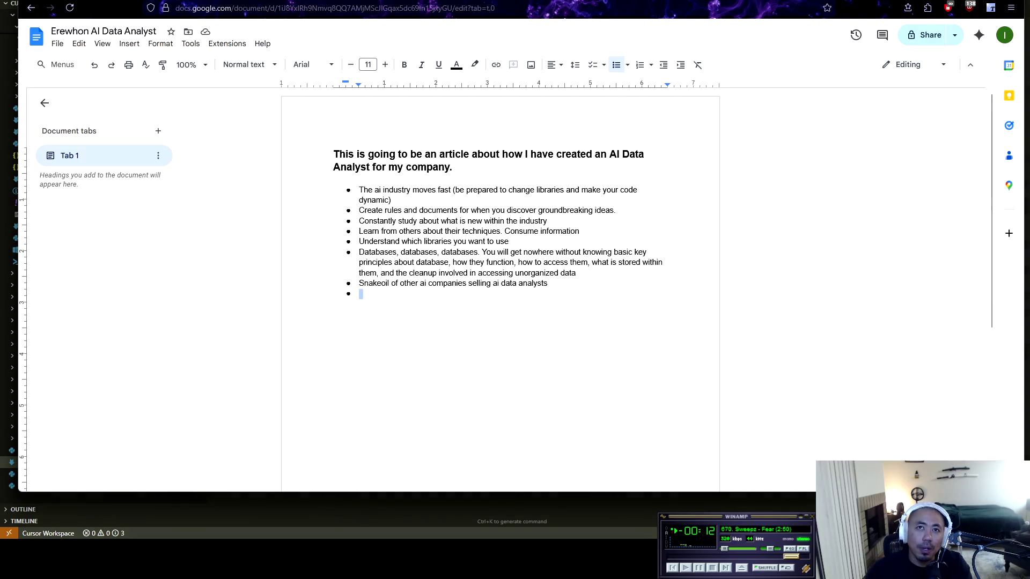
Step: Turn the Snakeoil line into a bold, 14 pt, unbulleted subheading
{"action": "key", "text": "ctrl+shift+Left"}
{"action": "key", "text": "ctrl+shift+Left"}
{"action": "key", "text": "ctrl+shift+Left"}
{"action": "key", "text": "ctrl+b"}
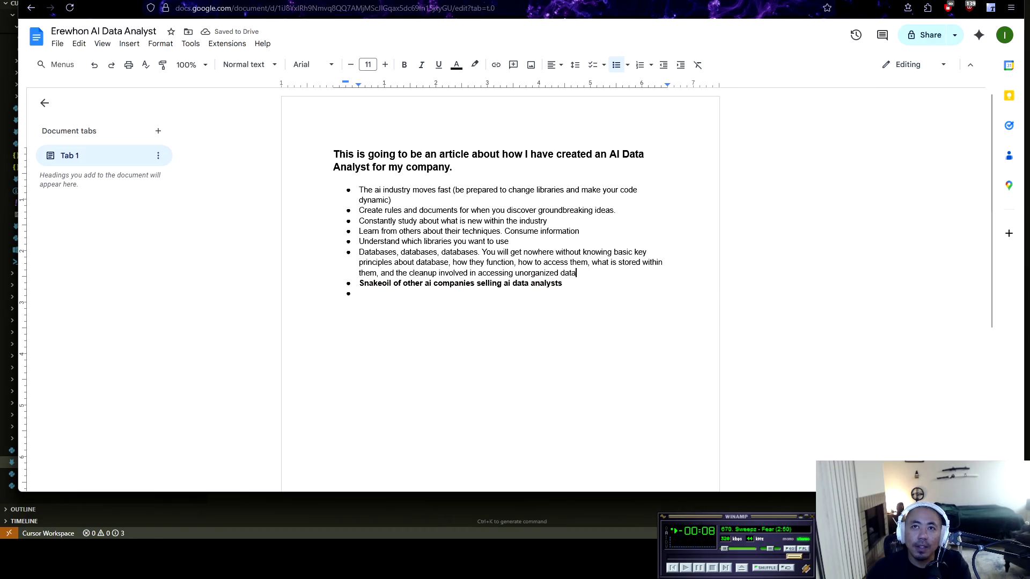
{"action": "key", "text": "ctrl+shift+period"}
{"action": "key", "text": "ctrl+shift+period"}
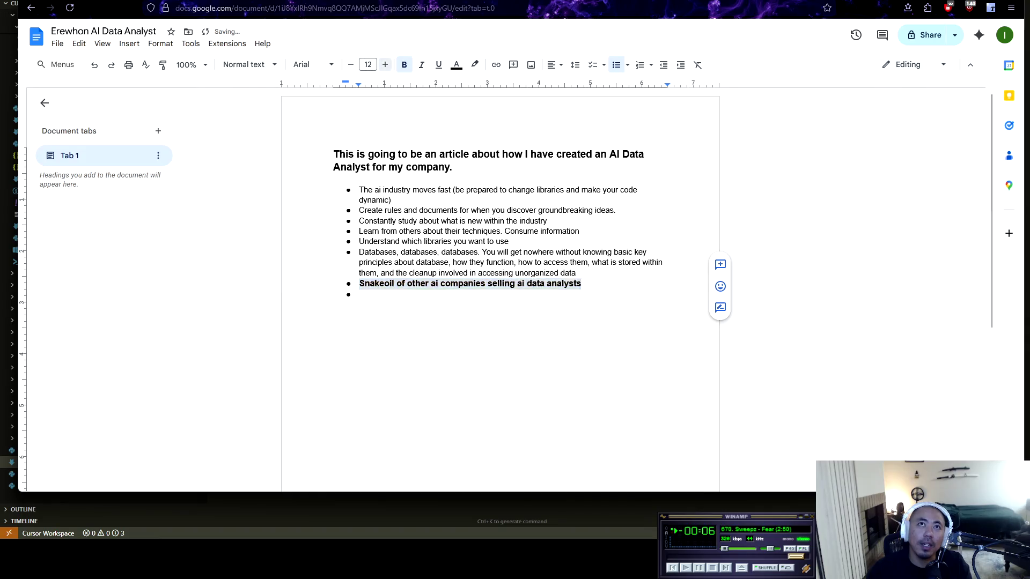
{"action": "left_click", "coordinate": [360, 296]}
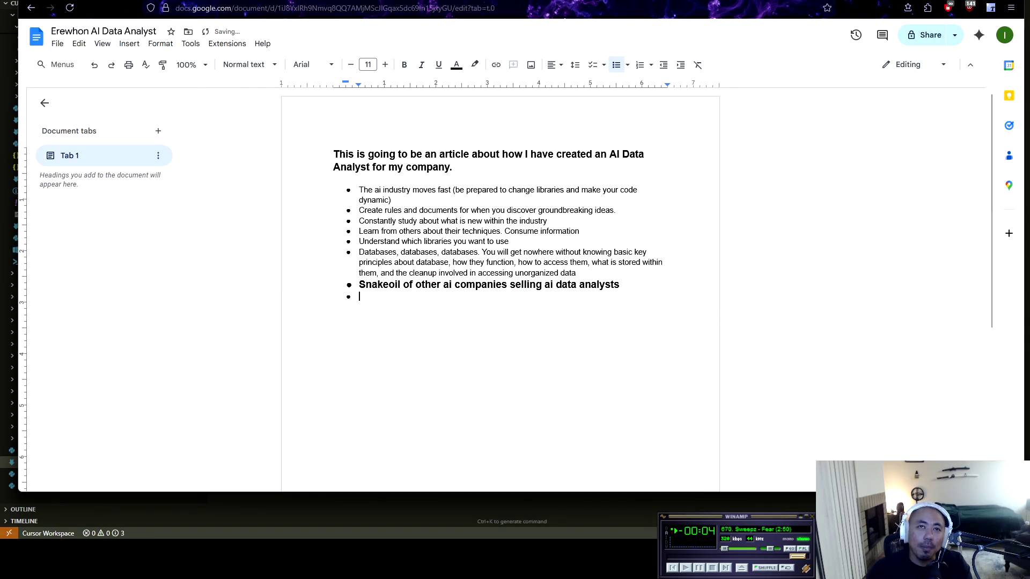
{"action": "key", "text": "Up"}
{"action": "key", "text": "ctrl+shift+8"}
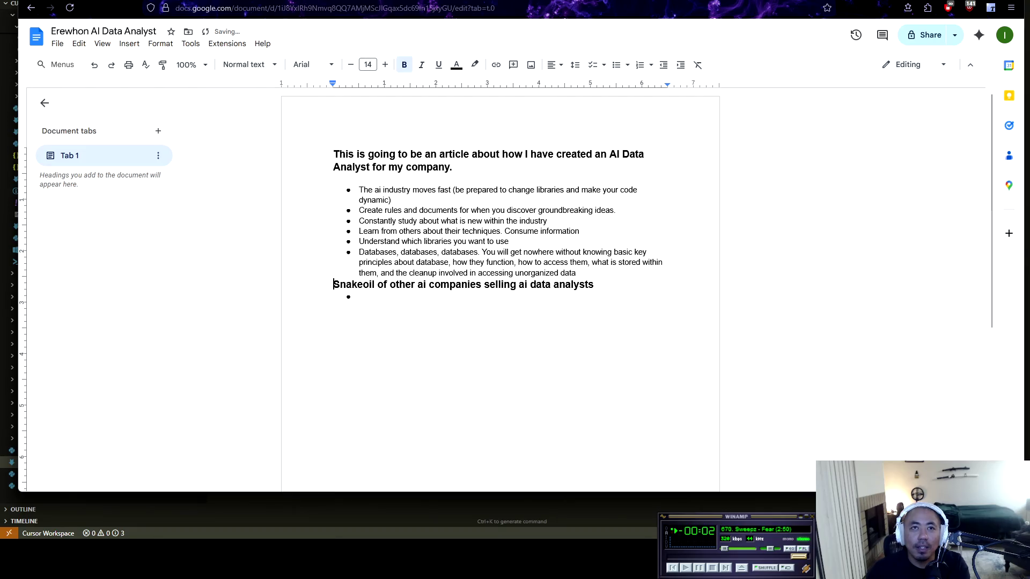
{"action": "key", "text": "Down"}
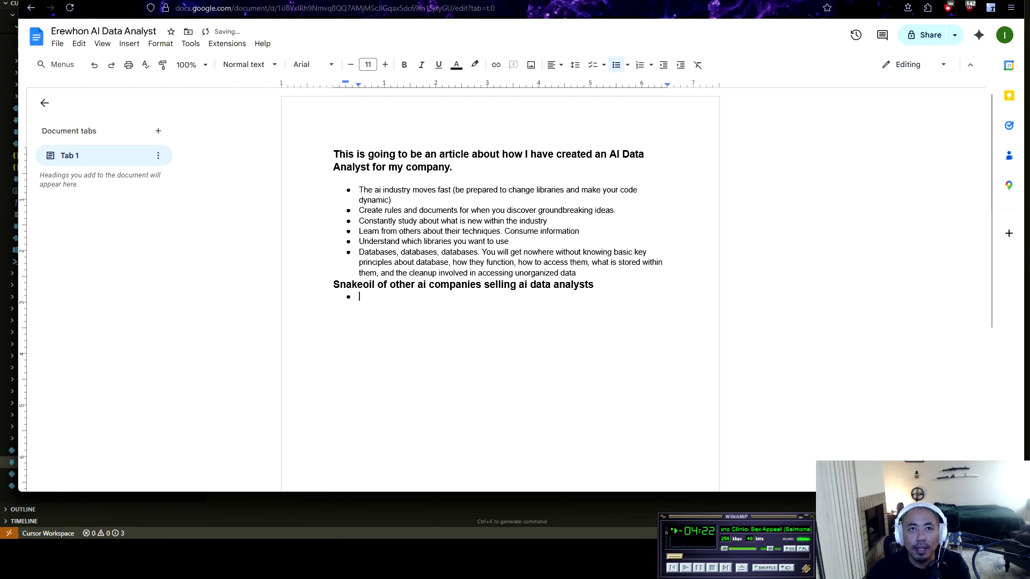
{"action": "left_click", "coordinate": [577, 272]}
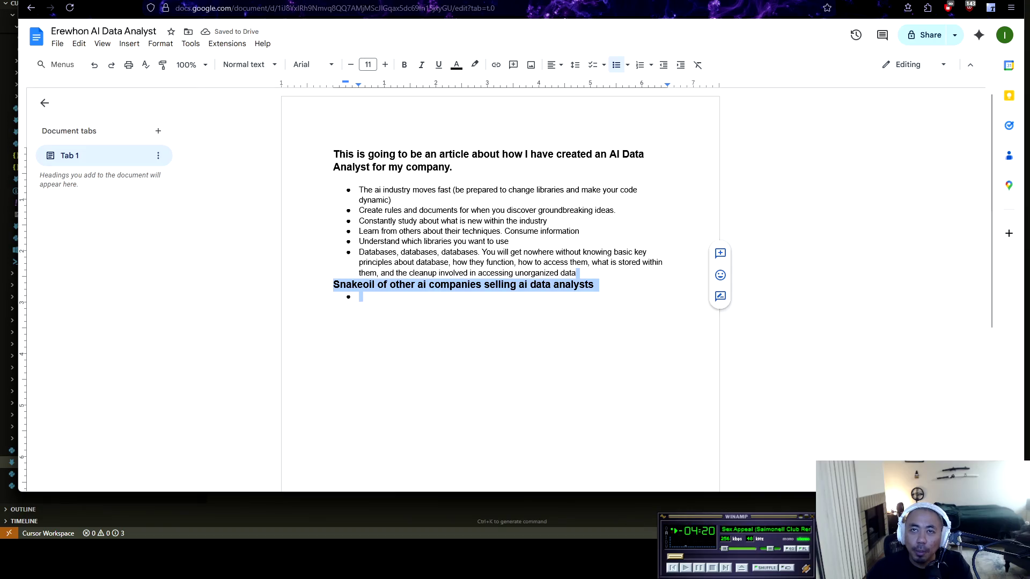
{"action": "left_click", "coordinate": [359, 296]}
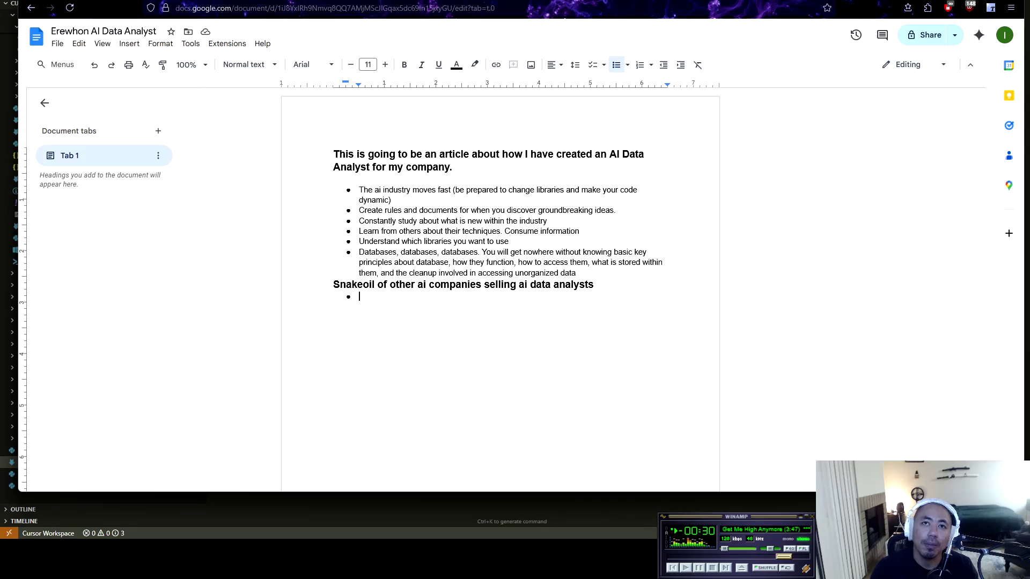
{"action": "key", "text": "BackSpace"}
{"action": "key", "text": "BackSpace"}
Step: Add a plain line 'Nitty Gritty Details of How I Built my AI Data Analyst' below the subheading
{"action": "key", "text": "Return"}
{"action": "key", "text": "Return"}
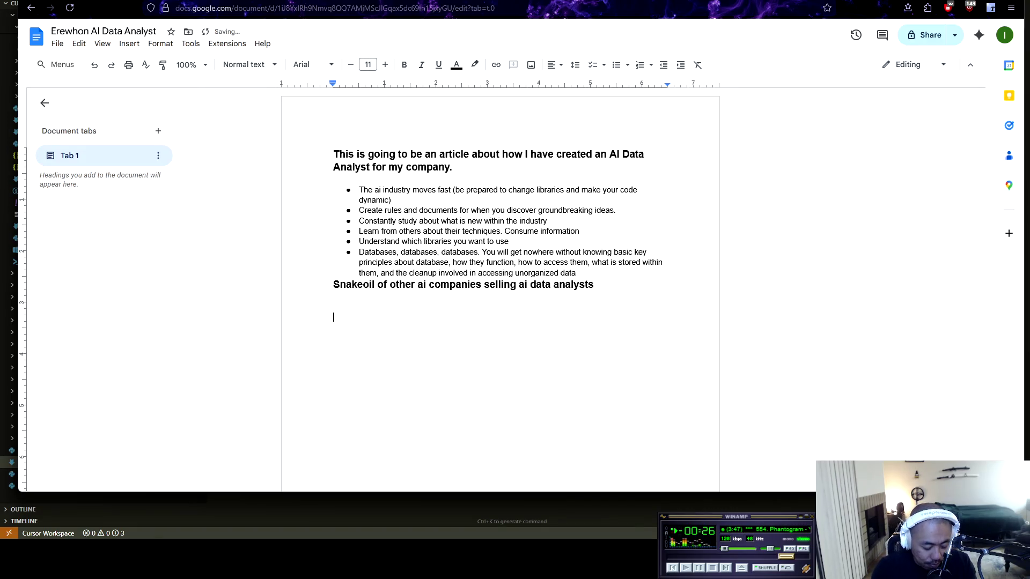
{"action": "type", "text": "Ni"}
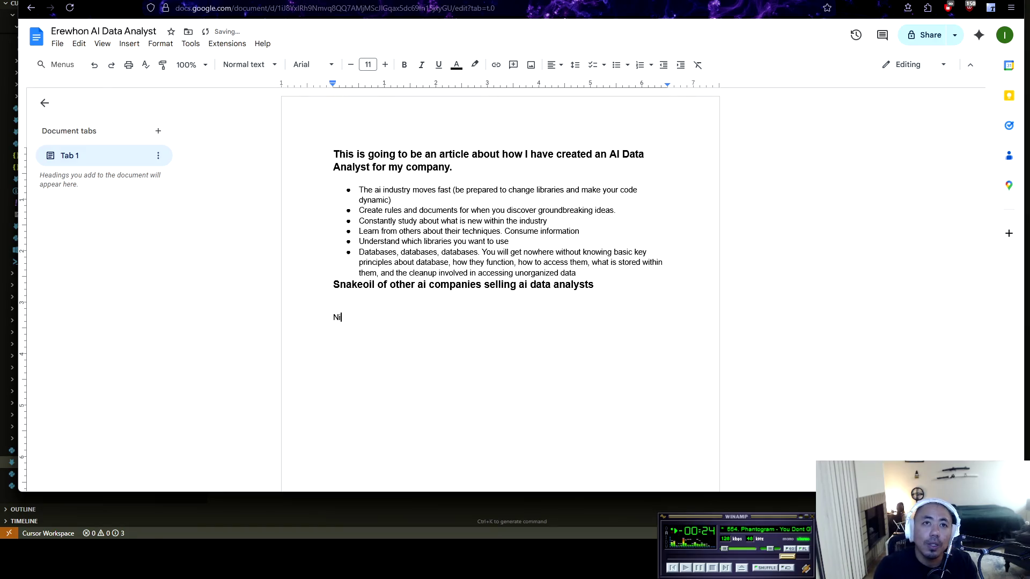
{"action": "type", "text": "tty Gritty "}
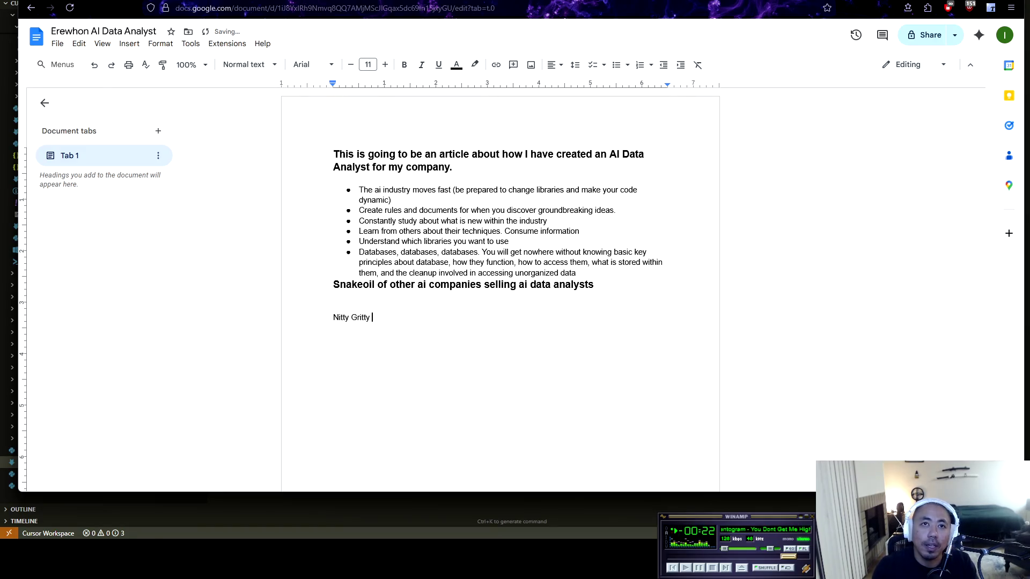
{"action": "type", "text": "Sa"}
{"action": "key", "text": "BackSpace"}
{"action": "key", "text": "BackSpace"}
{"action": "key", "text": "BackSpace"}
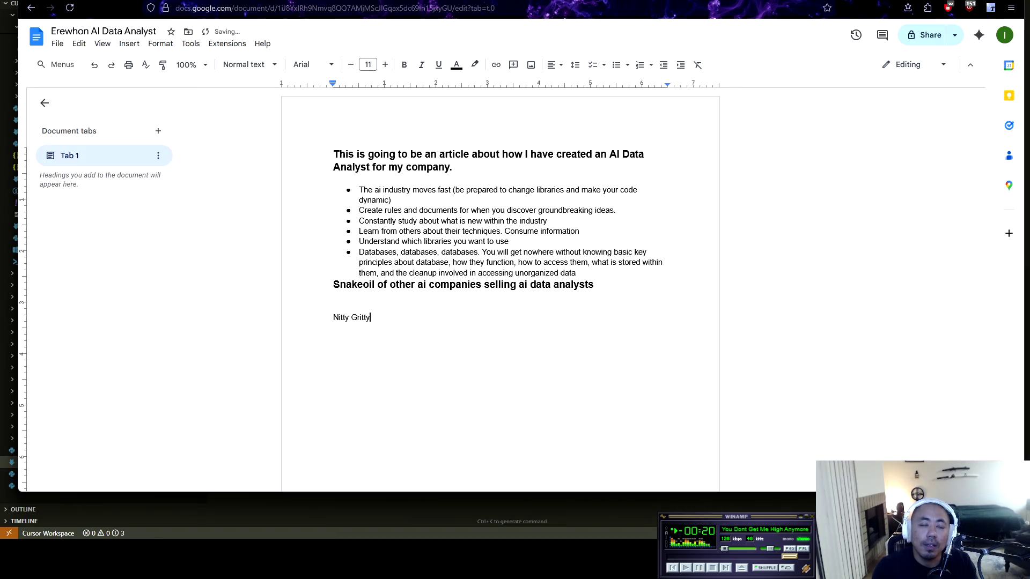
{"action": "key", "text": "BackSpace"}
{"action": "key", "text": "BackSpace"}
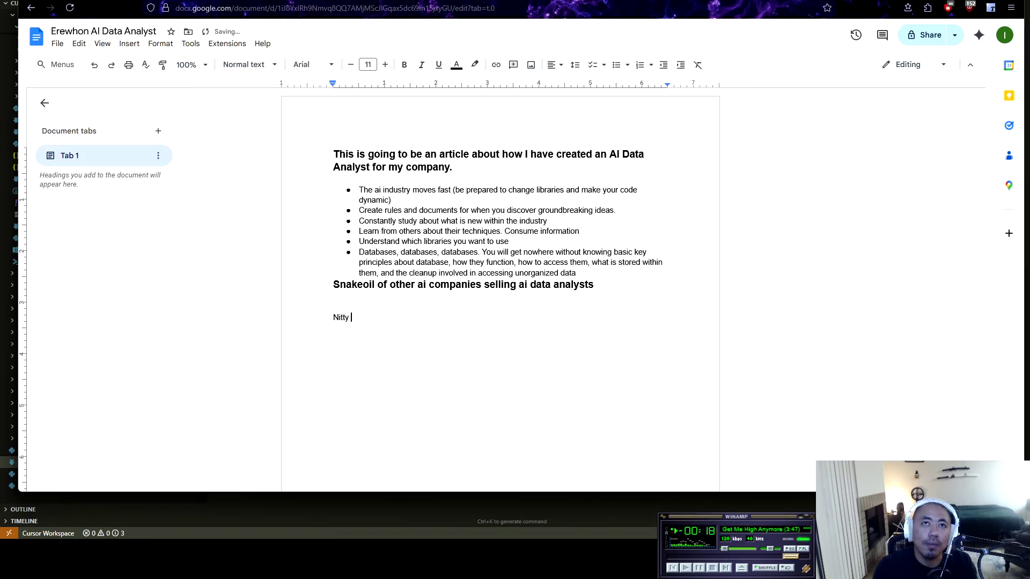
{"action": "type", "text": "Gr"}
{"action": "type", "text": "itty "}
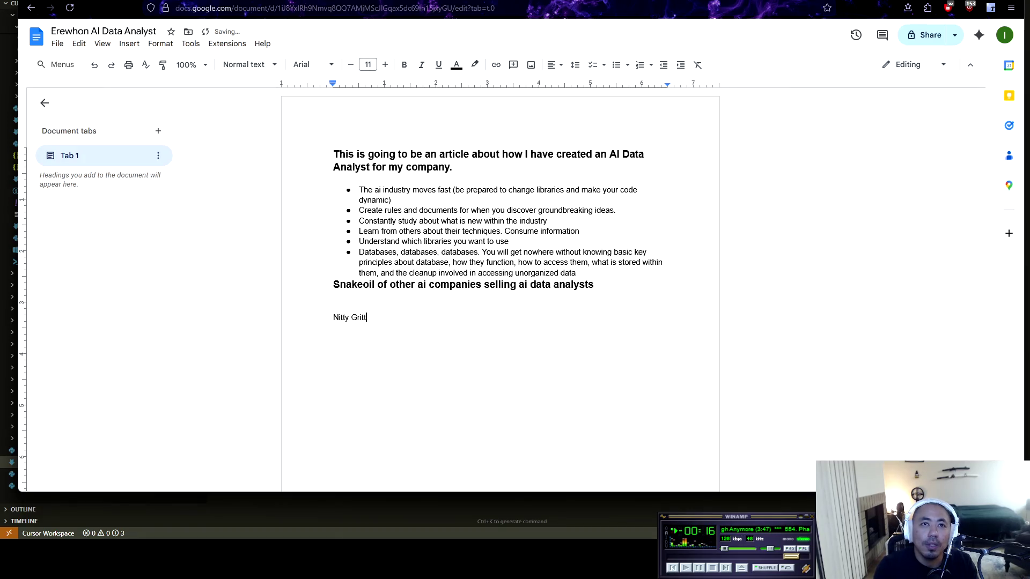
{"action": "type", "text": "Details o"}
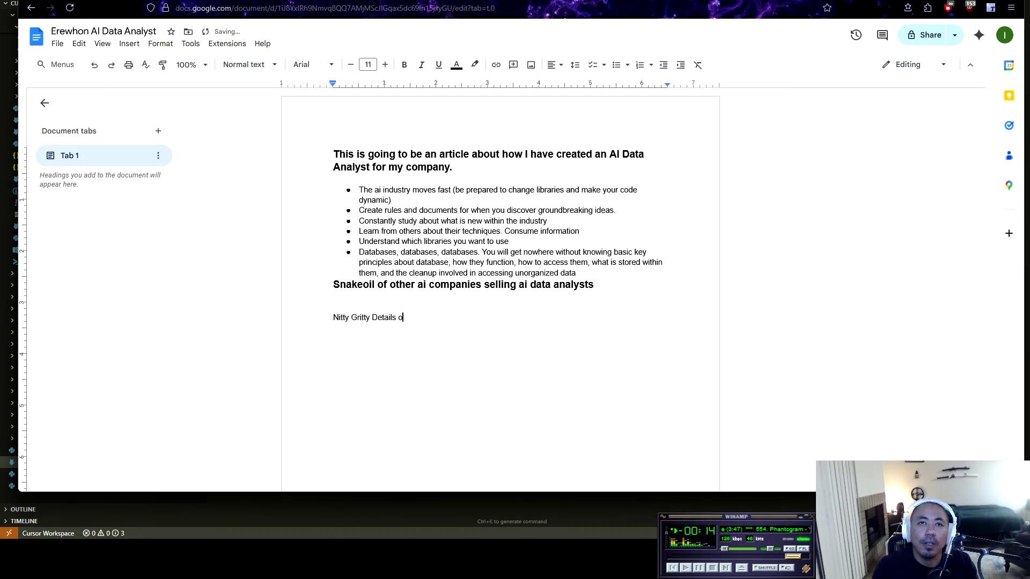
{"action": "type", "text": "f How IU"}
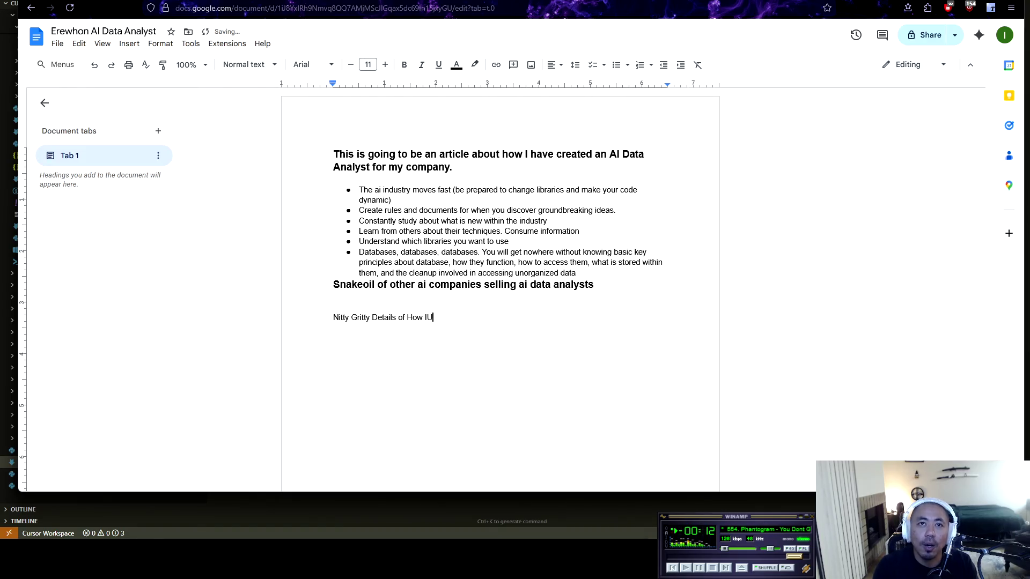
{"action": "key", "text": "BackSpace"}
{"action": "type", "text": " Buil"}
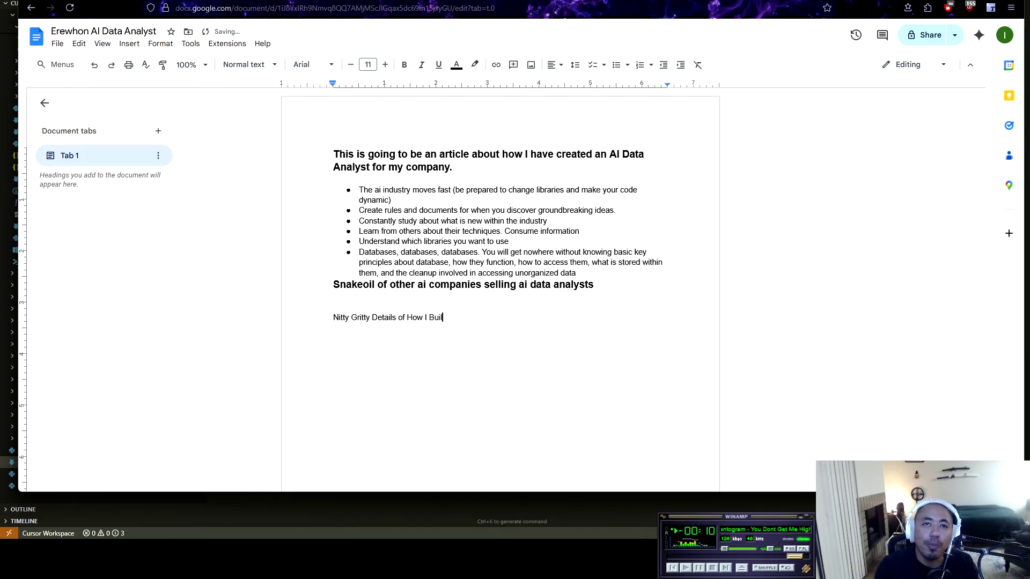
{"action": "type", "text": "t my "}
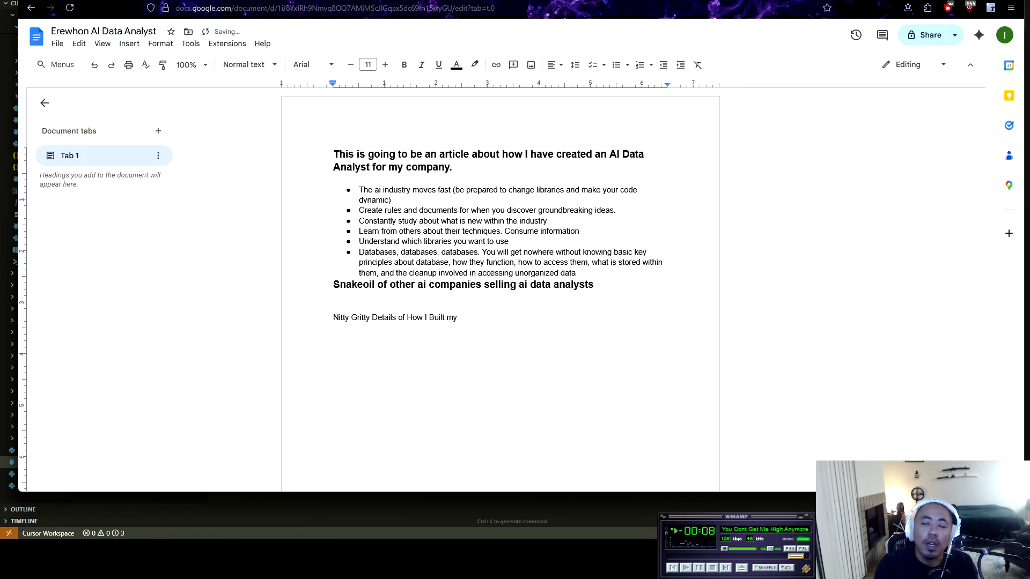
{"action": "type", "text": "AI Data An"}
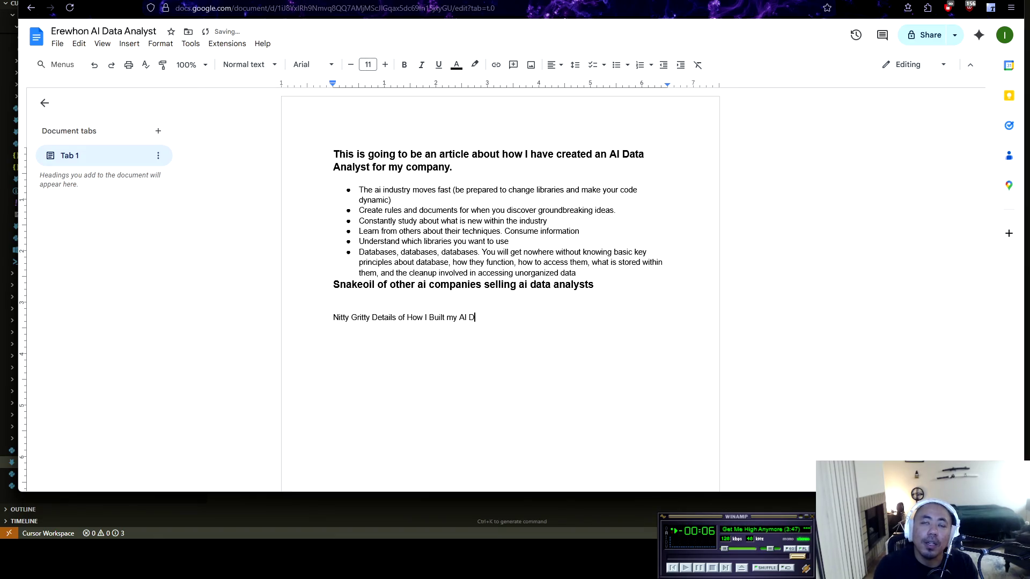
{"action": "type", "text": "alyst"}
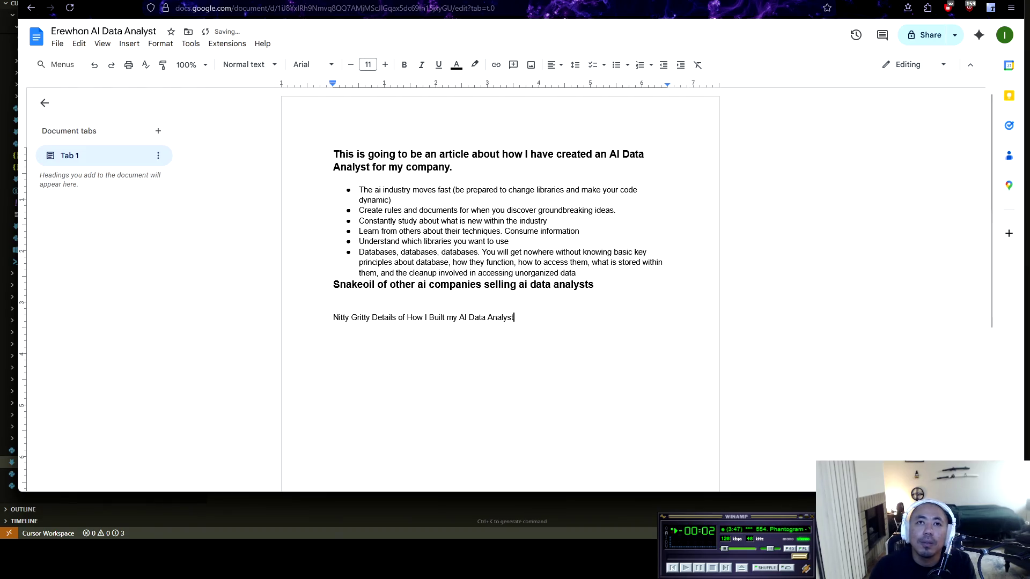
{"action": "key", "text": "shift+Home"}
Step: Bold the Nitty Gritty line and shrink the Snakeoil heading to 11 pt
{"action": "key", "text": "ctrl+b"}
{"action": "mouse_move", "coordinate": [599, 285]}
{"action": "left_mouse_down"}
{"action": "mouse_move", "coordinate": [390, 285]}
{"action": "mouse_move", "coordinate": [359, 273]}
{"action": "left_mouse_up"}
{"action": "left_click", "coordinate": [598, 285]}
{"action": "left_click_drag", "start_coordinate": [599, 285], "coordinate": [333, 284]}
{"action": "key", "text": "ctrl+shift+comma"}
{"action": "key", "text": "ctrl+shift+comma"}
{"action": "key", "text": "ctrl+shift+comma"}
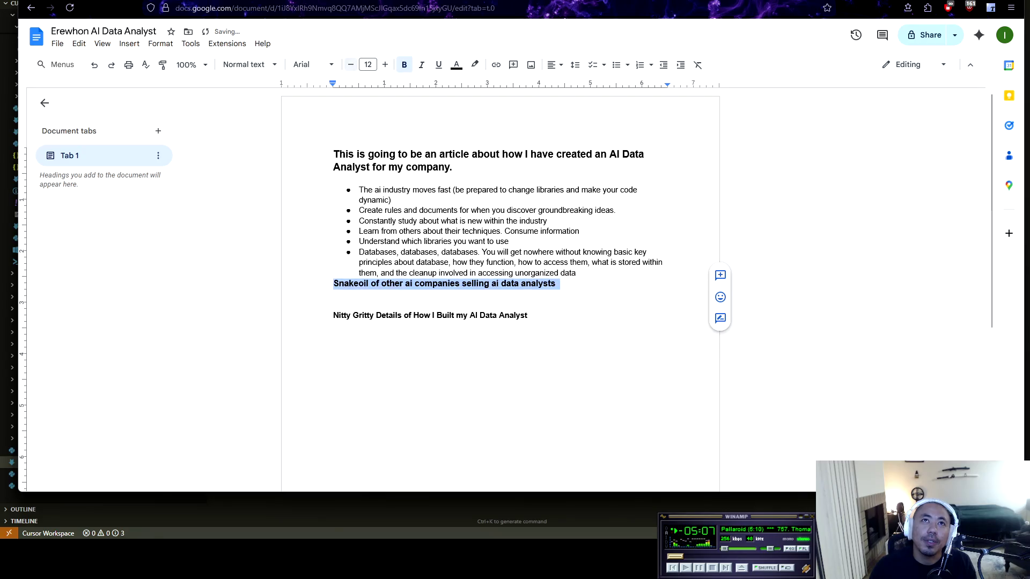
Step: Enlarge the Nitty Gritty heading to 15 pt, adding an empty line below it
{"action": "left_click", "coordinate": [528, 314]}
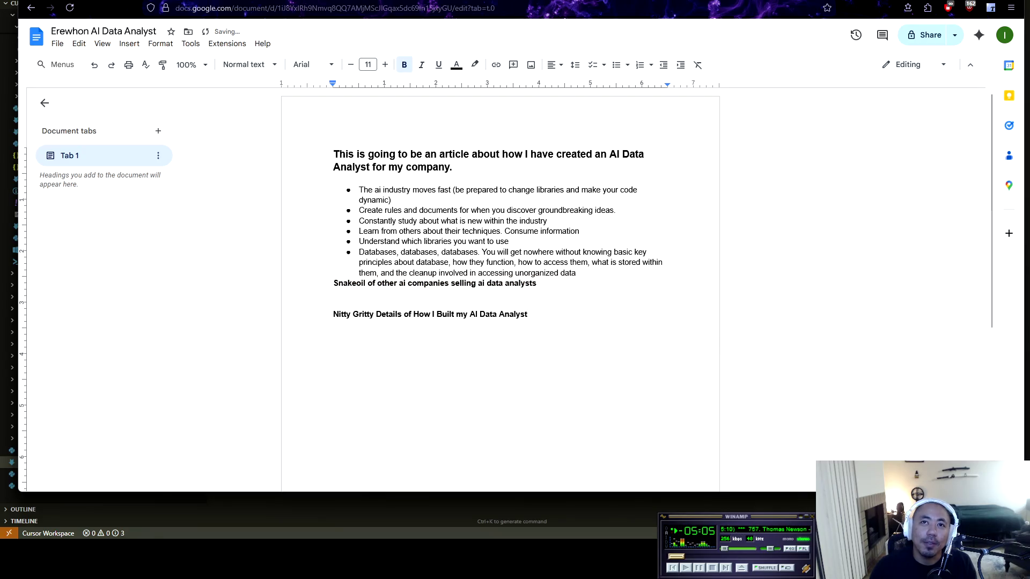
{"action": "key", "text": "Return"}
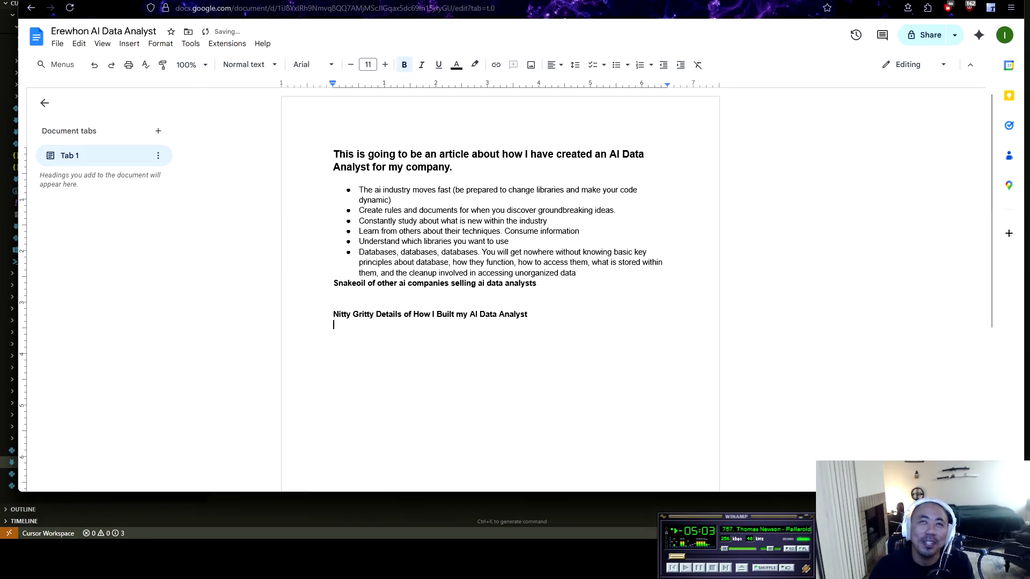
{"action": "key", "text": "shift+Up"}
{"action": "key", "text": "shift+Up"}
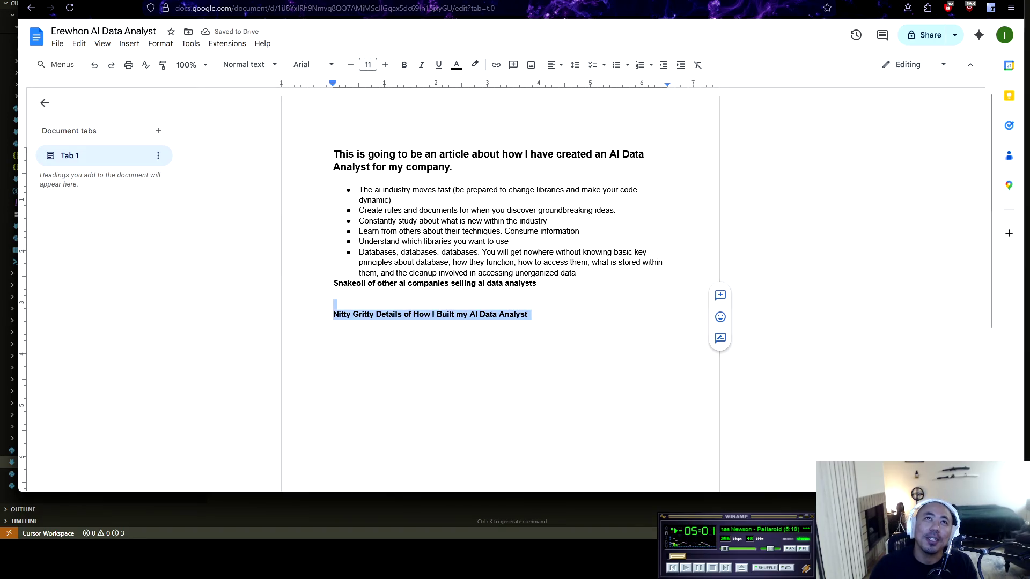
{"action": "left_click", "coordinate": [385, 64]}
{"action": "left_click", "coordinate": [385, 65]}
{"action": "left_click", "coordinate": [385, 64]}
{"action": "left_click", "coordinate": [386, 64]}
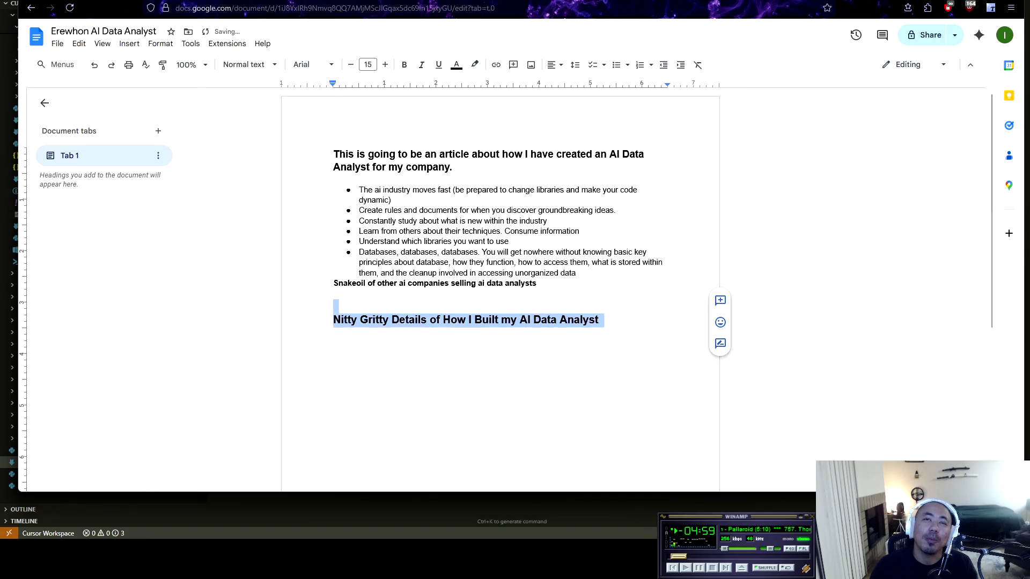
{"action": "left_click", "coordinate": [333, 332]}
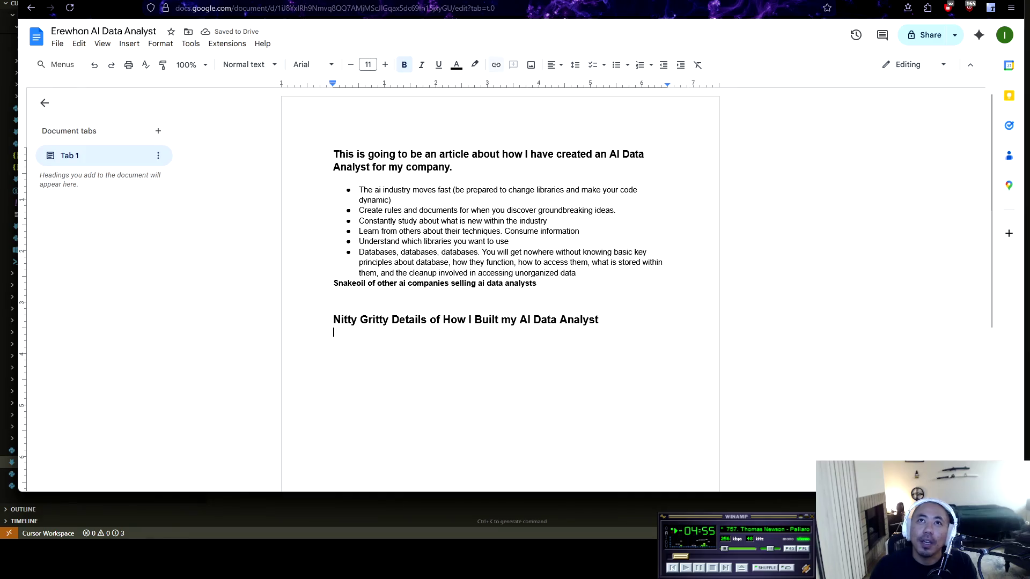
Step: Add a non-bold bullet 'Context/message management through history processor'
{"action": "left_click", "coordinate": [617, 64]}
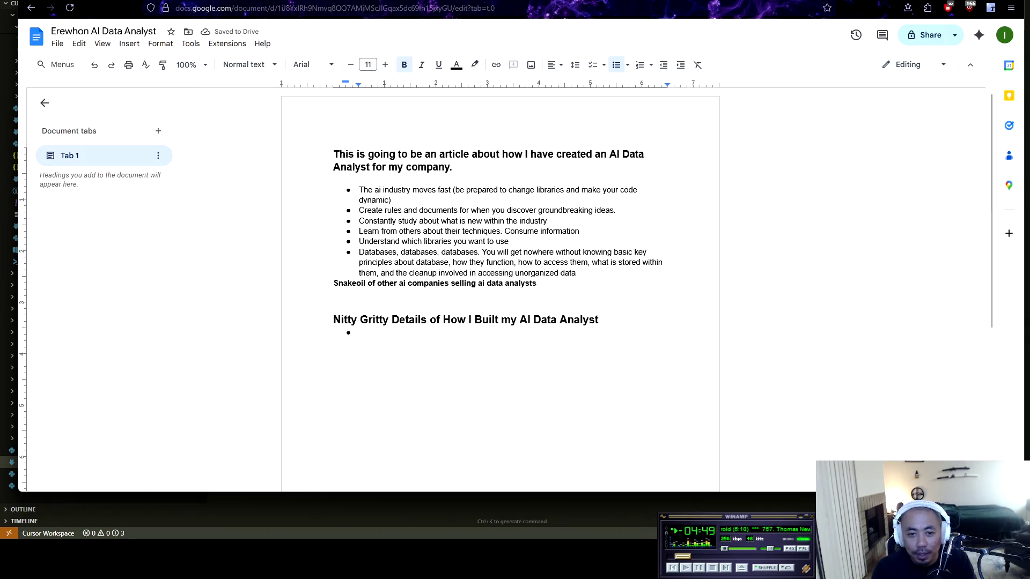
{"action": "type", "text": "Col"}
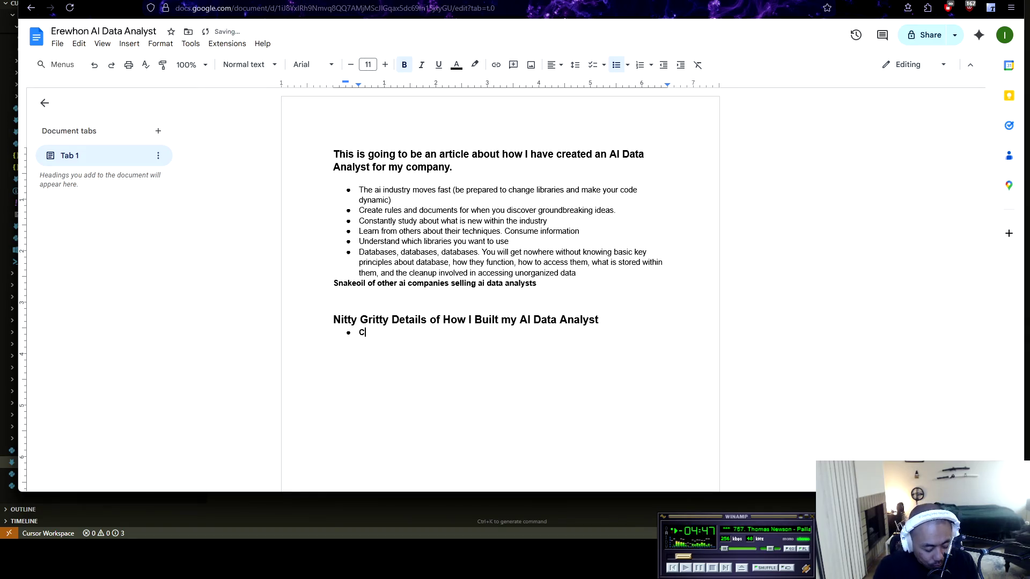
{"action": "key", "text": "BackSpace"}
{"action": "key", "text": "BackSpace"}
{"action": "key", "text": "BackSpace"}
{"action": "key", "text": "ctrl+b"}
{"action": "type", "text": "Context "}
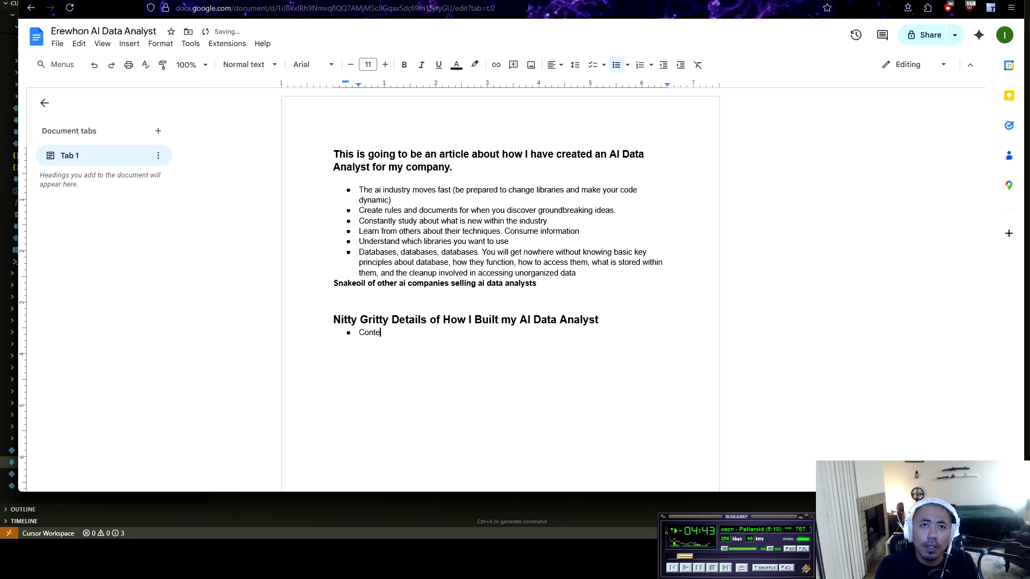
{"action": "type", "text": "m"}
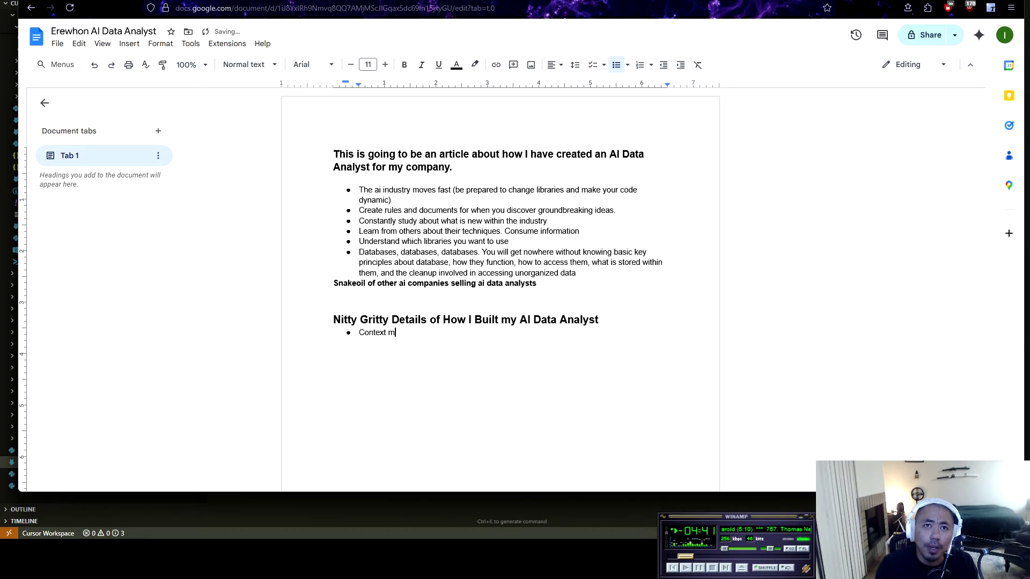
{"action": "key", "text": "BackSpace"}
{"action": "key", "text": "BackSpace"}
{"action": "type", "text": "/"}
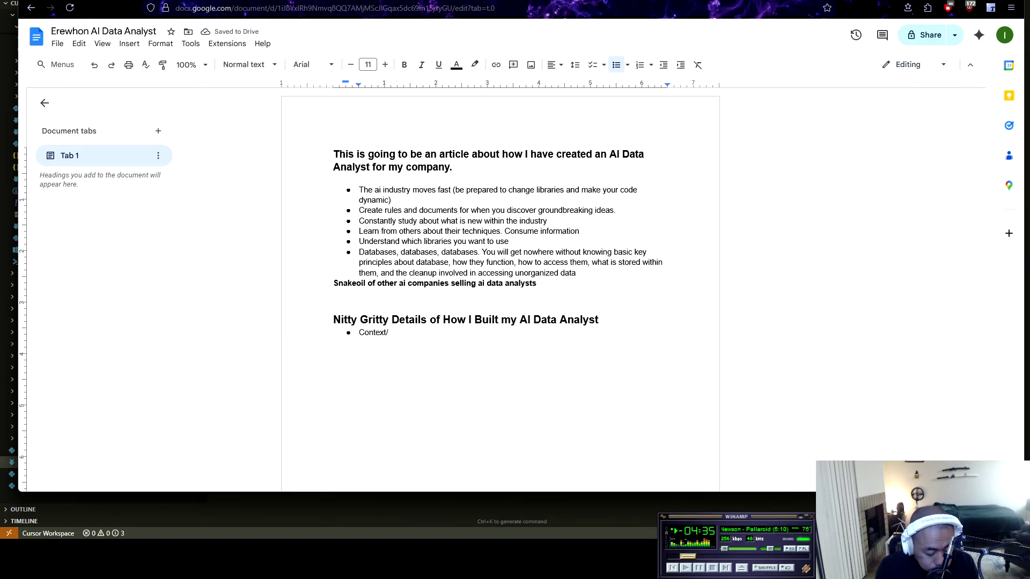
{"action": "type", "text": "message "}
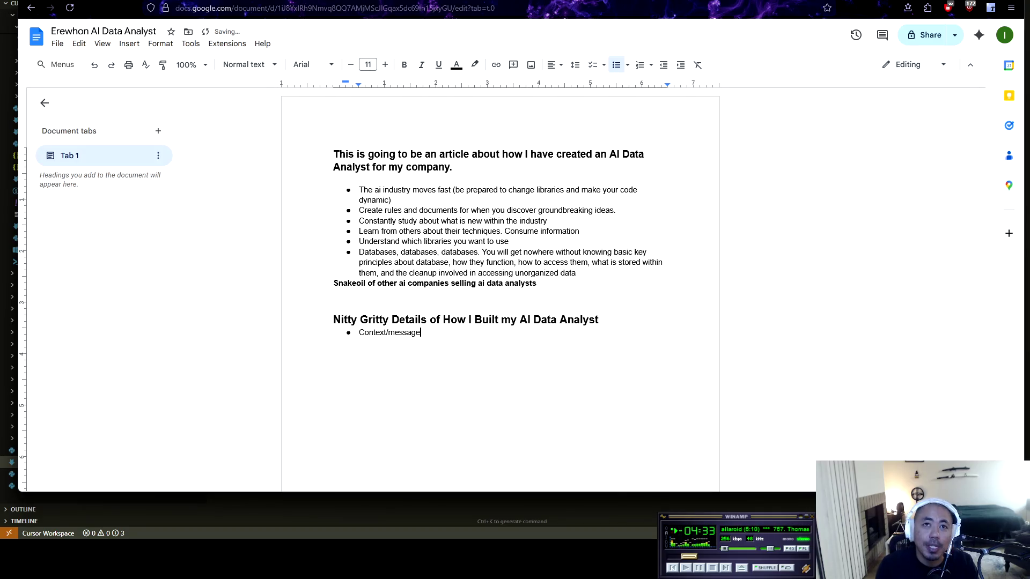
{"action": "type", "text": "man"}
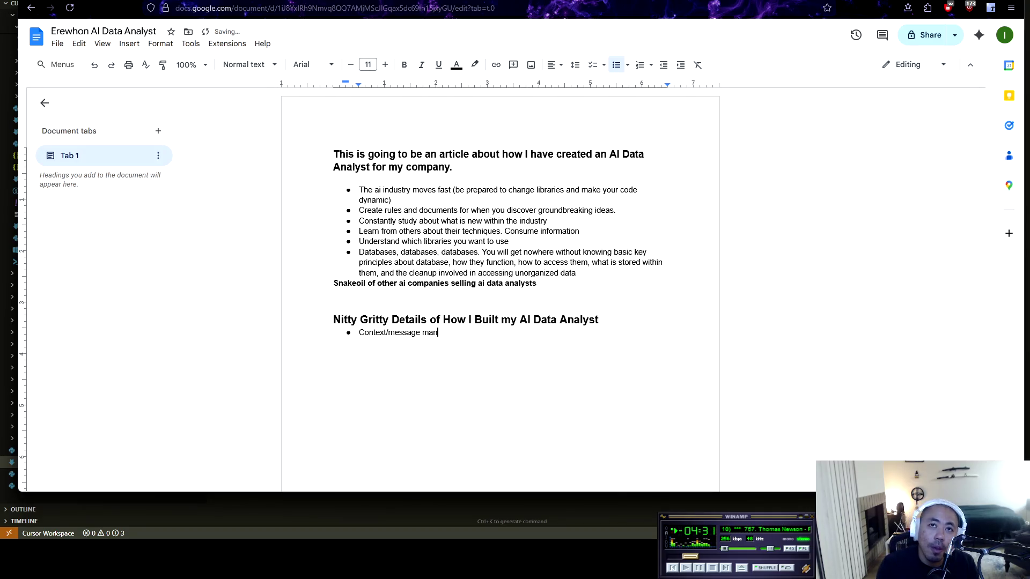
{"action": "type", "text": "agement through histyo"}
{"action": "key", "text": "BackSpace"}
{"action": "key", "text": "BackSpace"}
{"action": "type", "text": "ory processor"}
Step: Nest a sub-bullet on managing the LLM's memory by clearing tokens through a summarizer LLM
{"action": "key", "text": "Return"}
{"action": "key", "text": "Tab"}
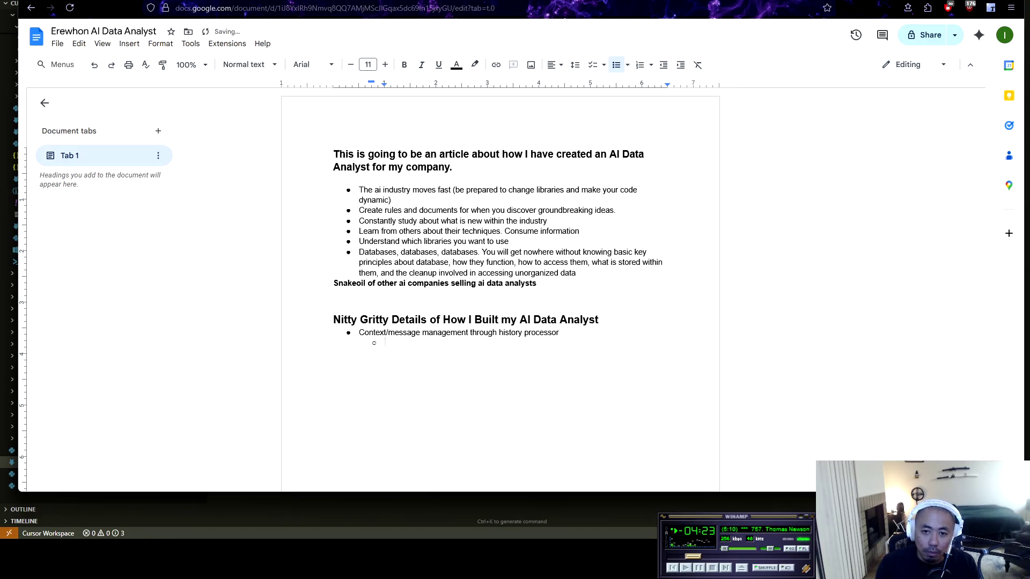
{"action": "type", "text": "Manage t"}
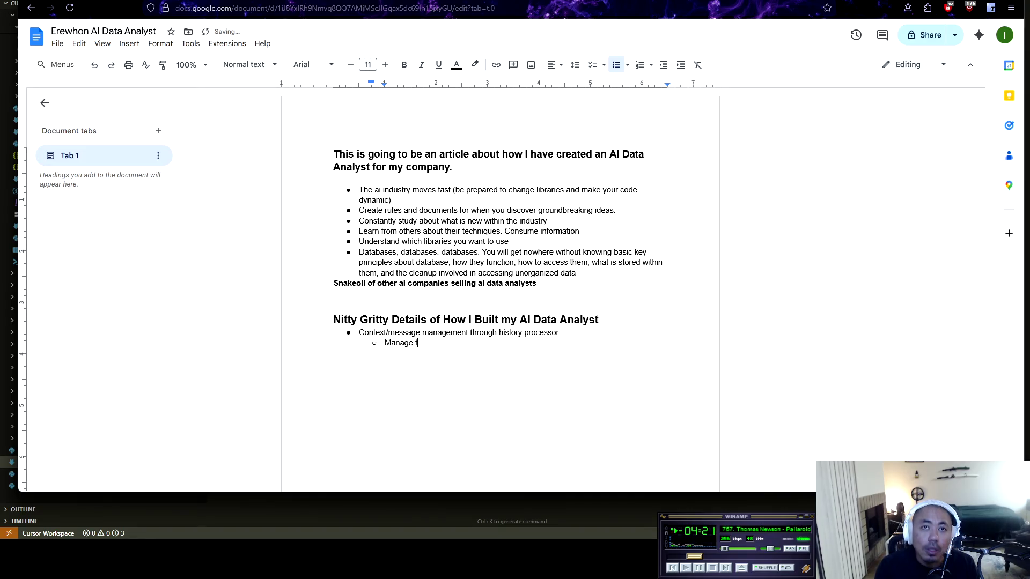
{"action": "type", "text": "he LLM"}
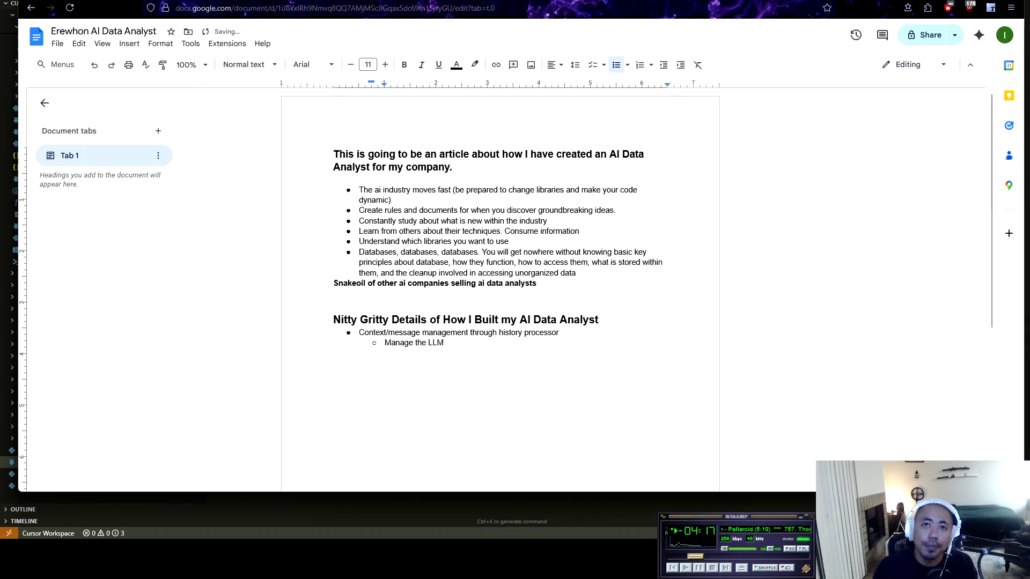
{"action": "type", "text": "s memory "}
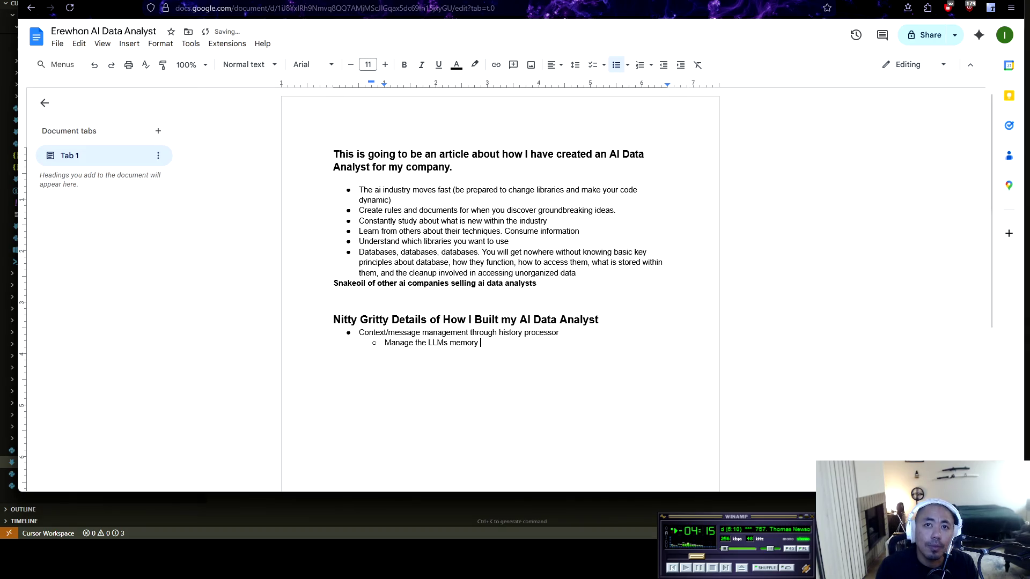
{"action": "type", "text": "through to"}
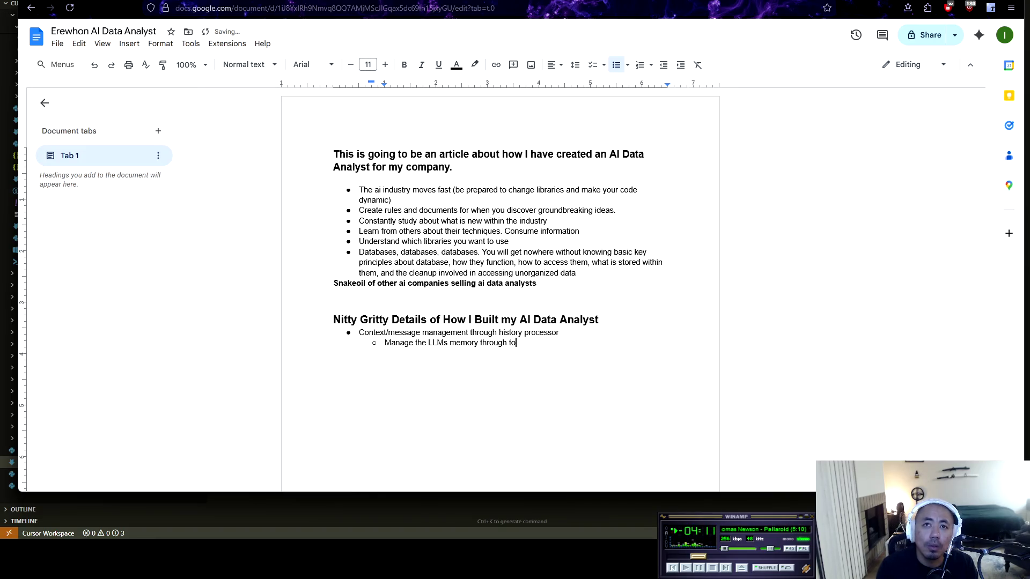
{"action": "type", "text": "ken assump"}
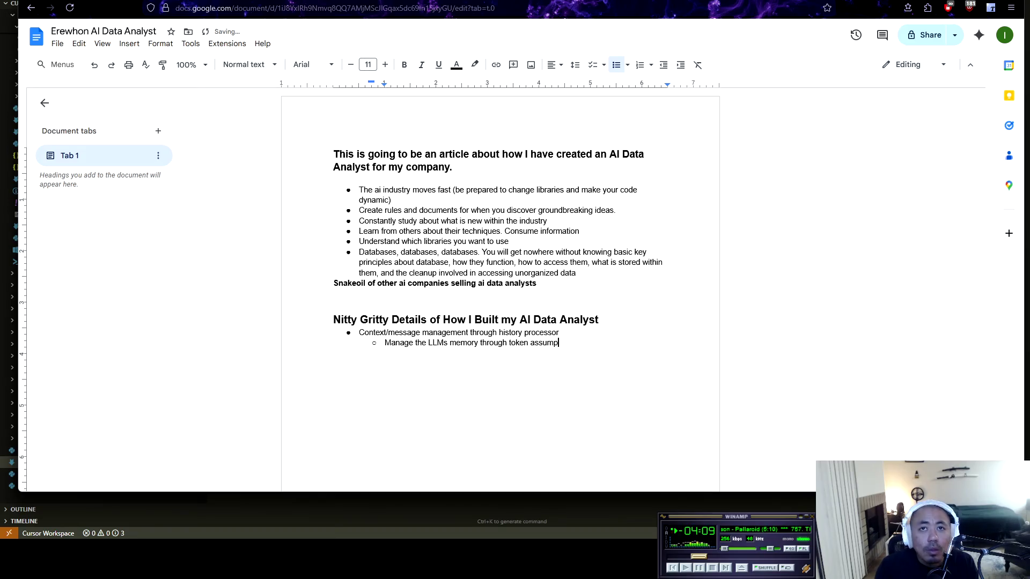
{"action": "type", "text": "tion and clearing "}
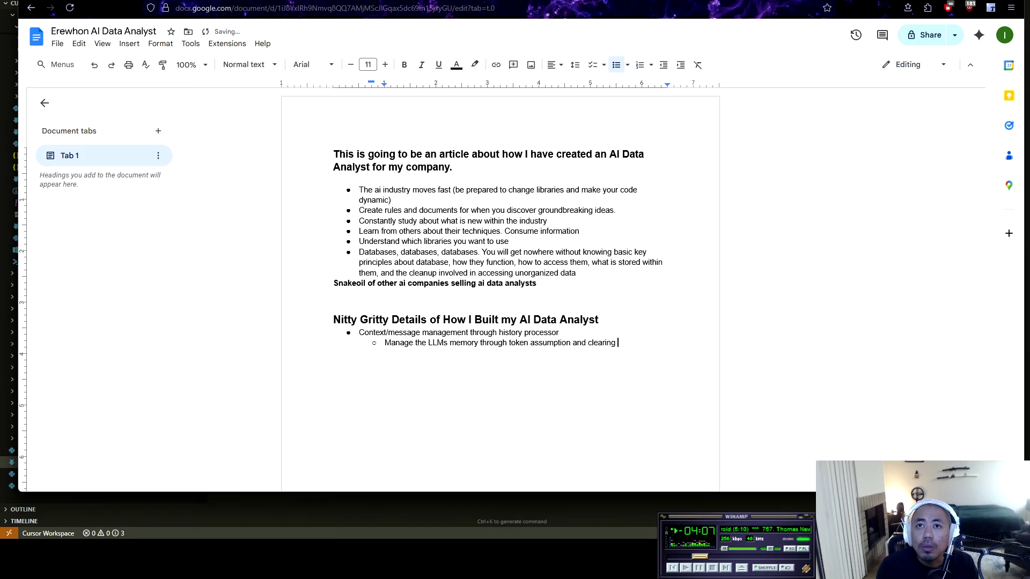
{"action": "type", "text": "tokens"}
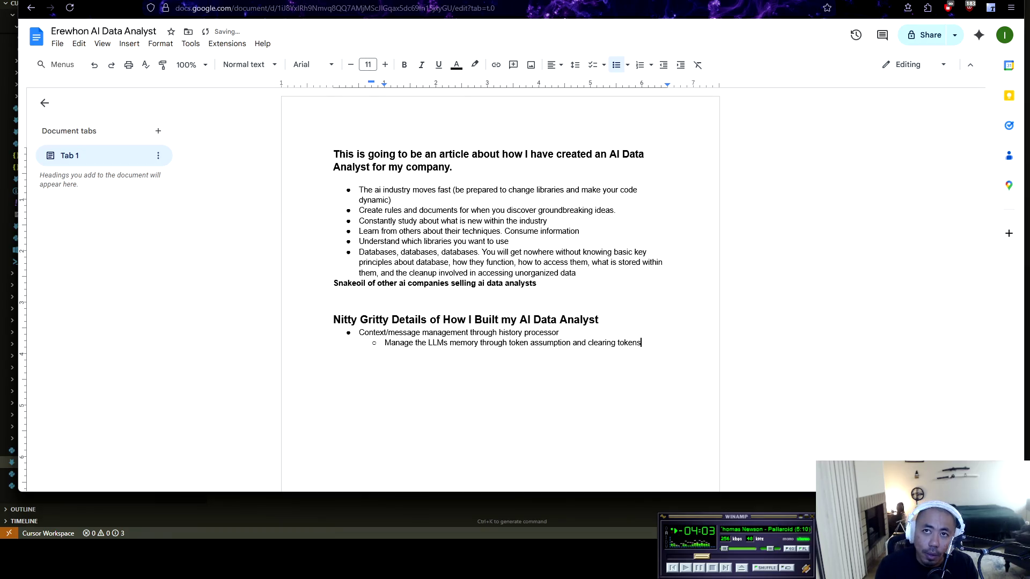
{"action": "type", "text": " thr"}
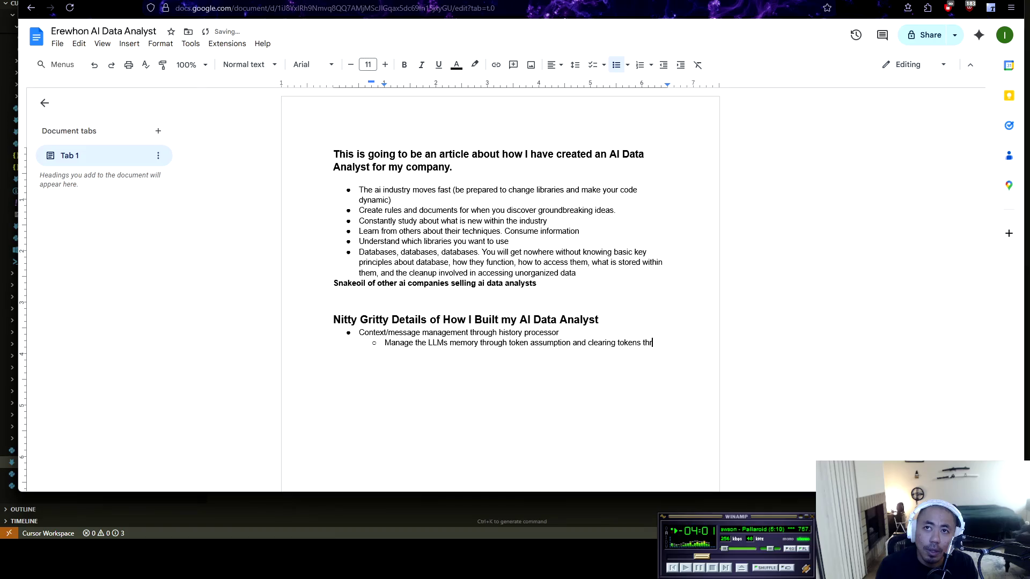
{"action": "type", "text": "ough a summa"}
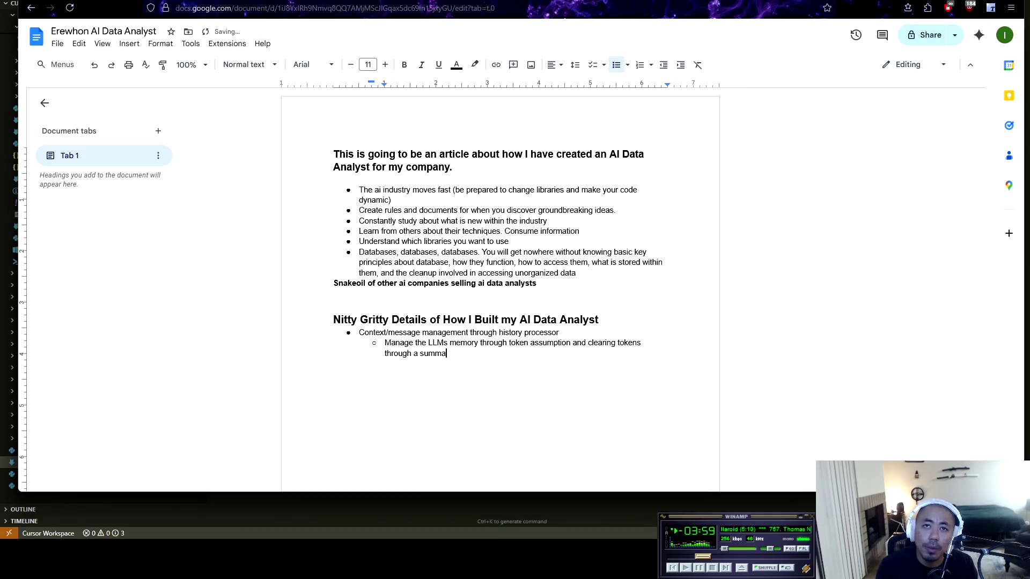
{"action": "type", "text": "rizer L"}
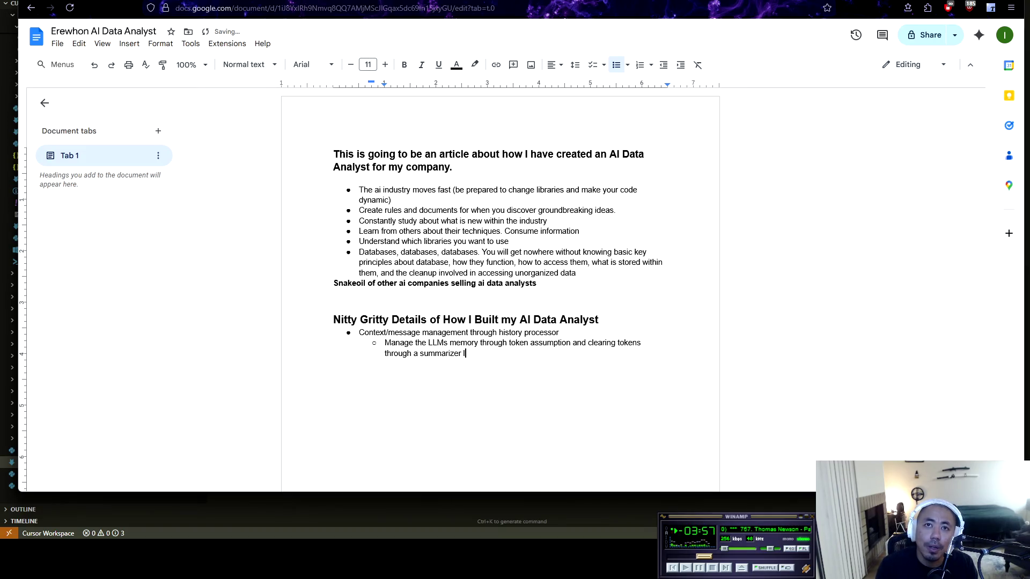
{"action": "type", "text": "LM t"}
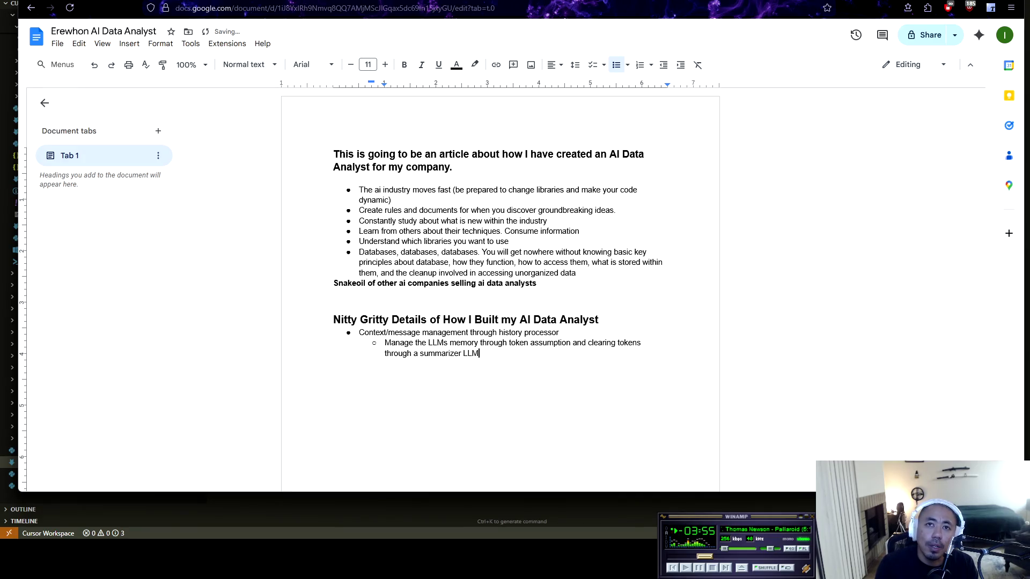
{"action": "type", "text": "o then f"}
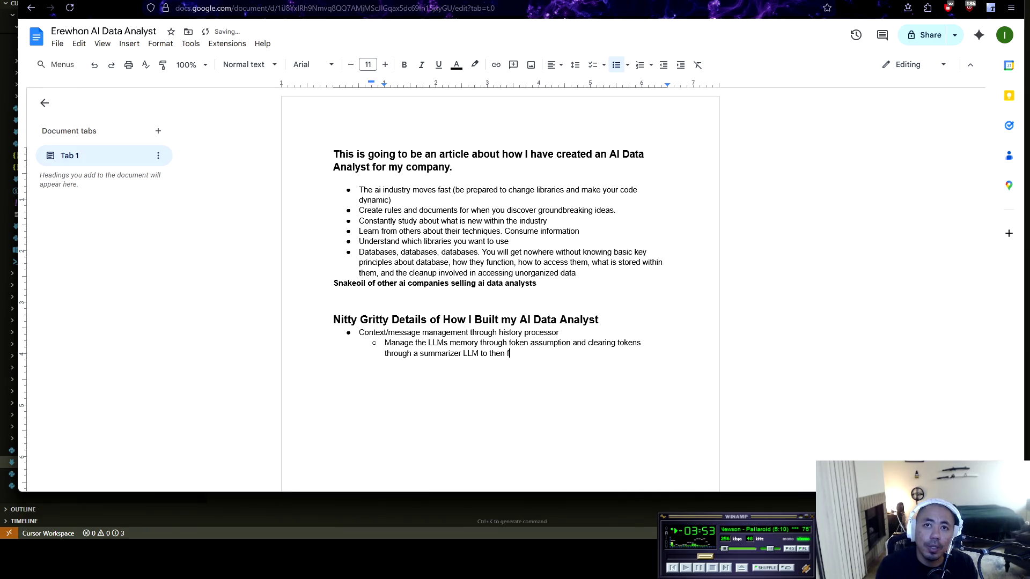
{"action": "type", "text": "eedback into the x"}
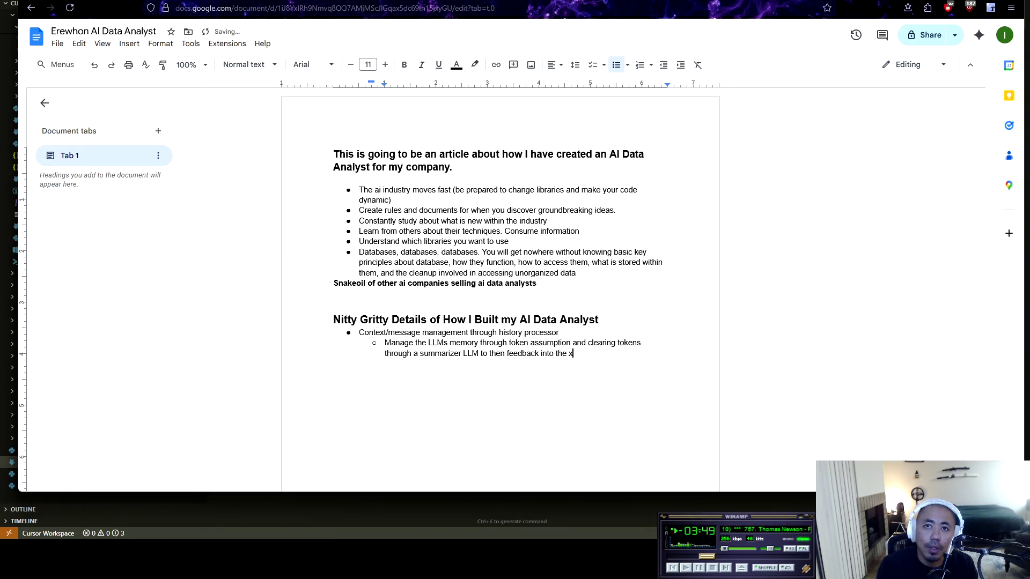
{"action": "key", "text": "BackSpace"}
{"action": "type", "text": "cu"}
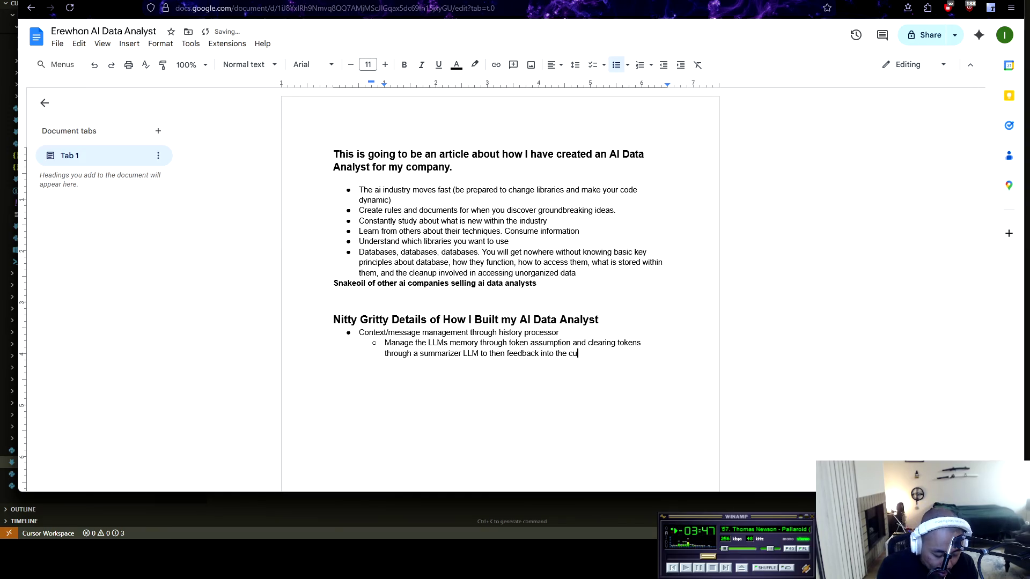
{"action": "type", "text": "rrent LLM."}
{"action": "key", "text": "Return"}
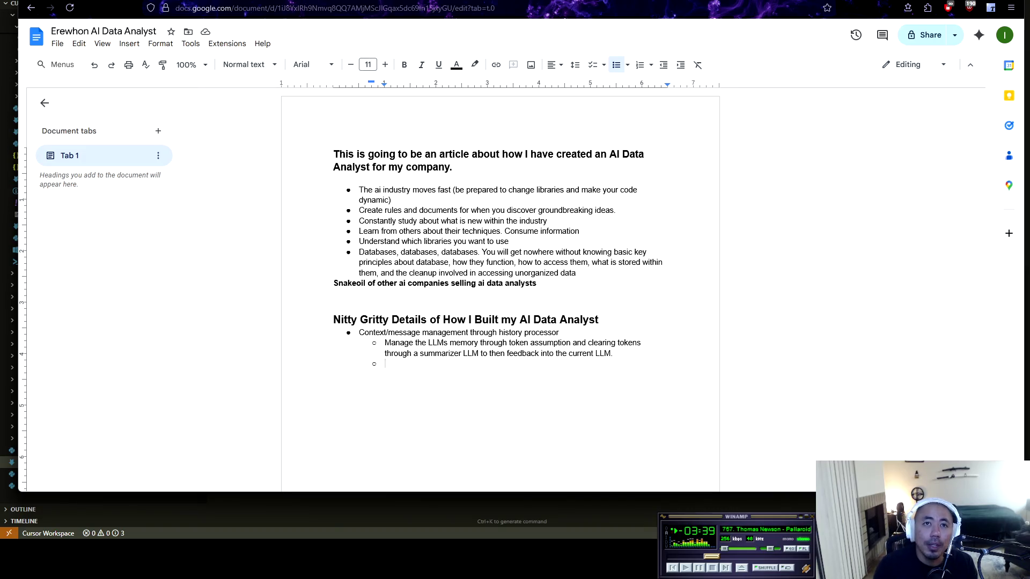
Step: Add a top-level bullet 'Table generation for CSV tables required json format'
{"action": "key", "text": "shift+Tab"}
{"action": "type", "text": "Table generation for "}
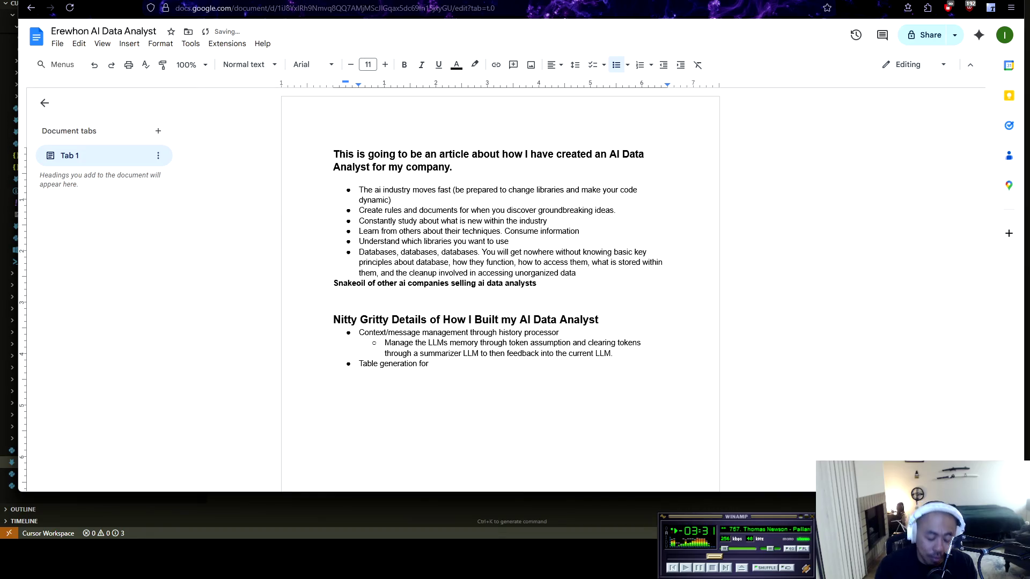
{"action": "type", "text": "CSV "}
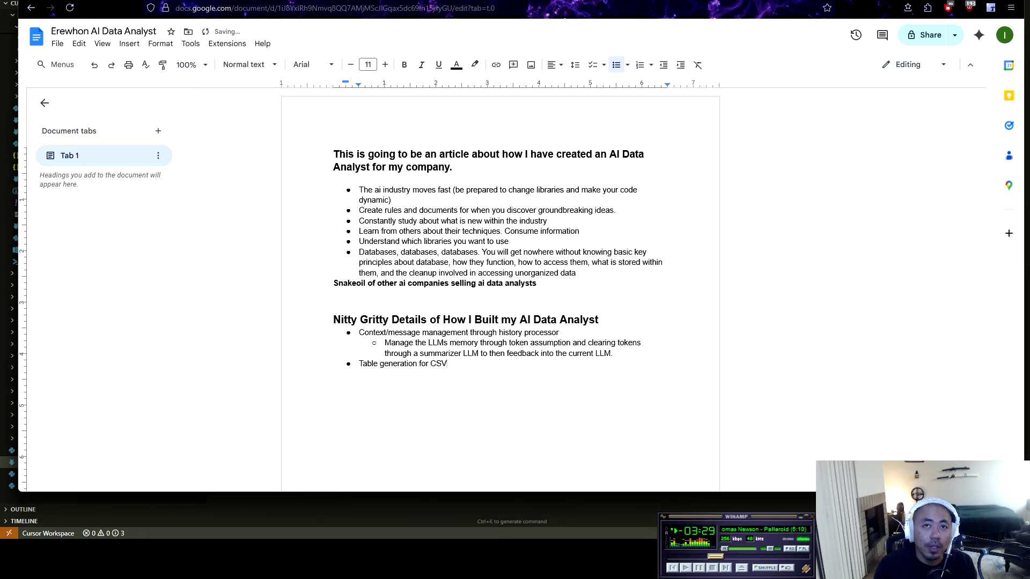
{"action": "type", "text": "tables "}
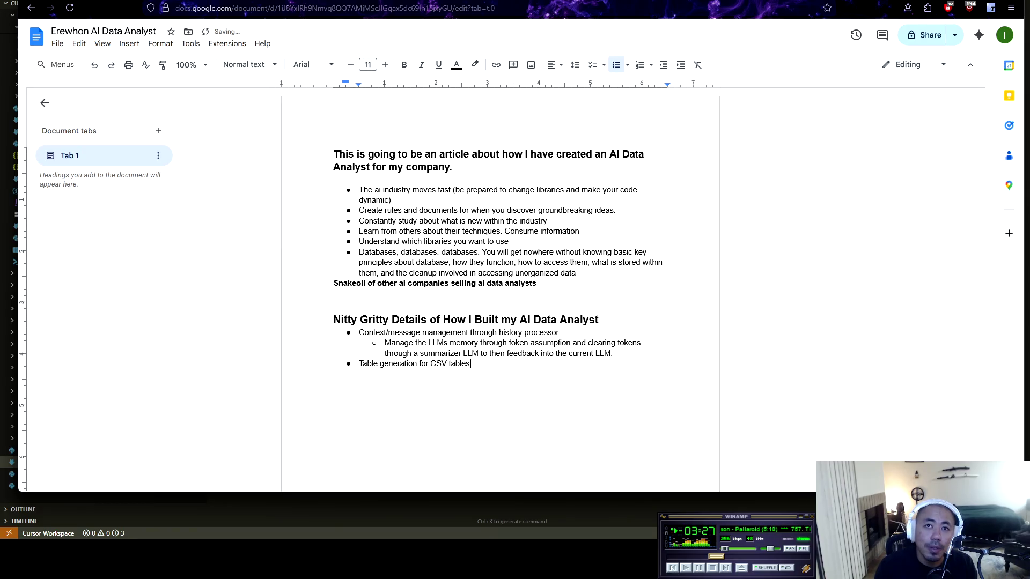
{"action": "type", "text": "required json format"}
{"action": "key", "text": "Return"}
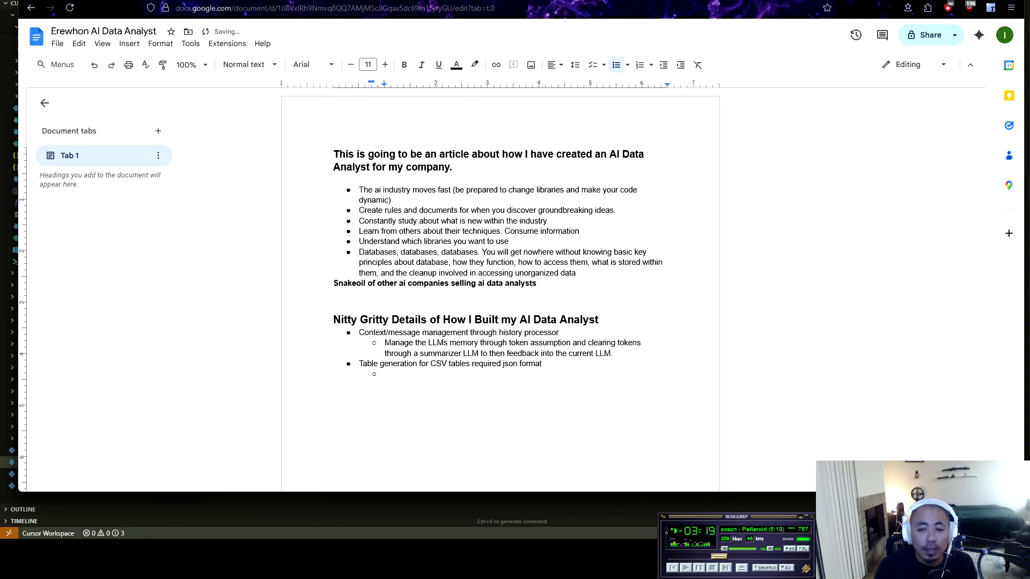
Step: Add the sub-point 'Require the LLM to produce json format for clean tables to the front-end website'
{"action": "type", "text": "Require"}
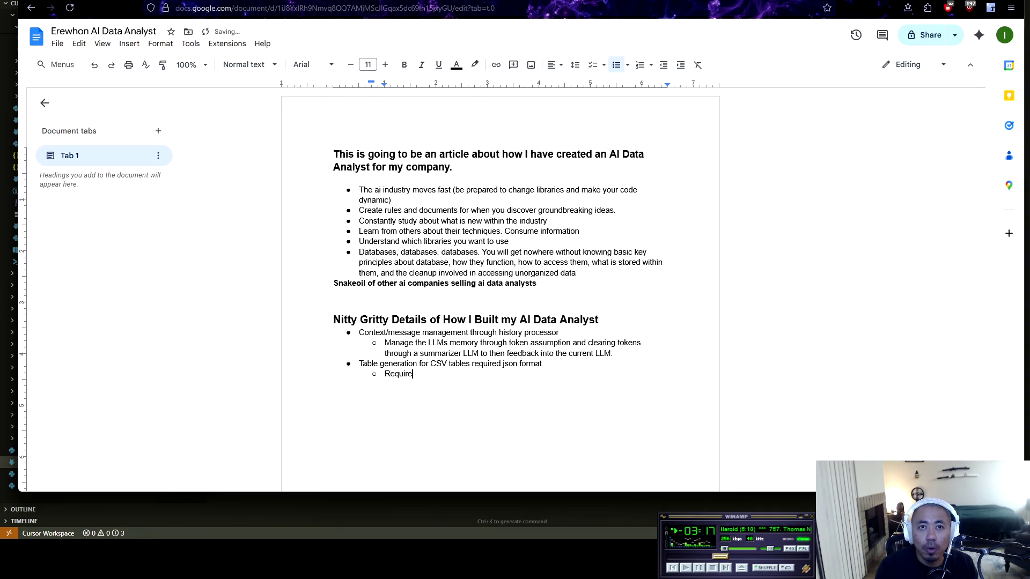
{"action": "type", "text": " the LLM to pro"}
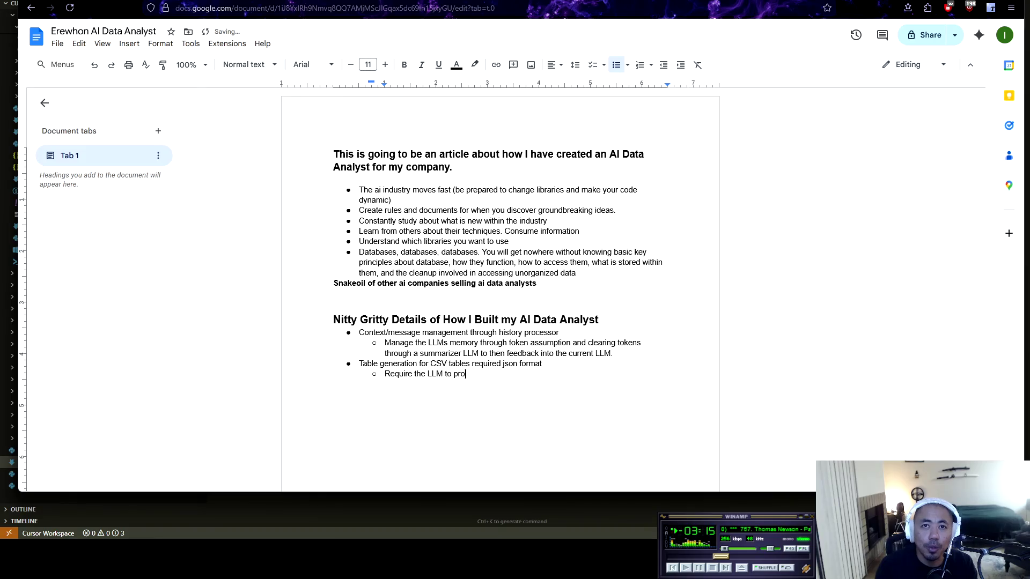
{"action": "type", "text": "duce json format for clean tables to the front-end"}
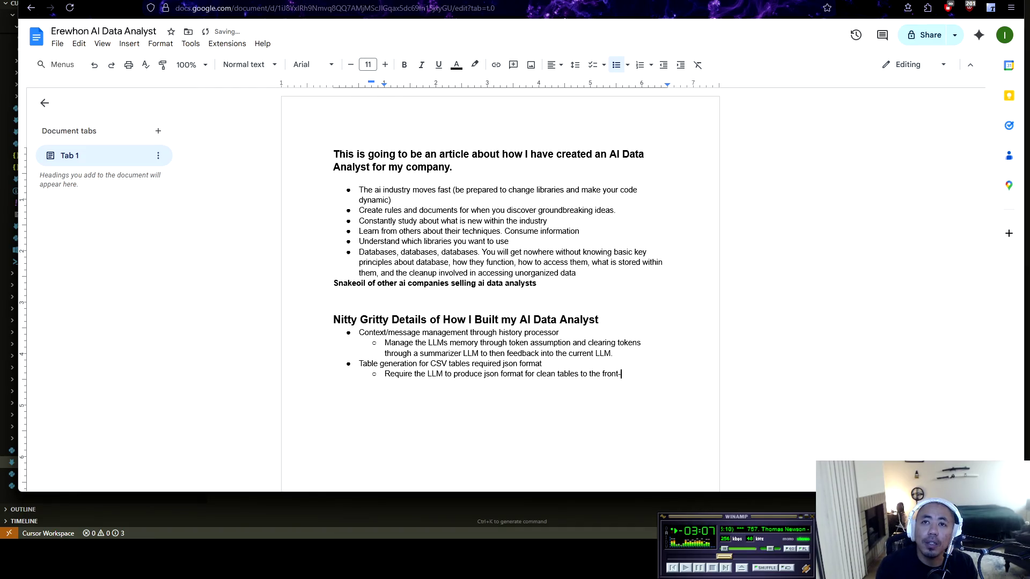
{"action": "key", "text": "Return"}
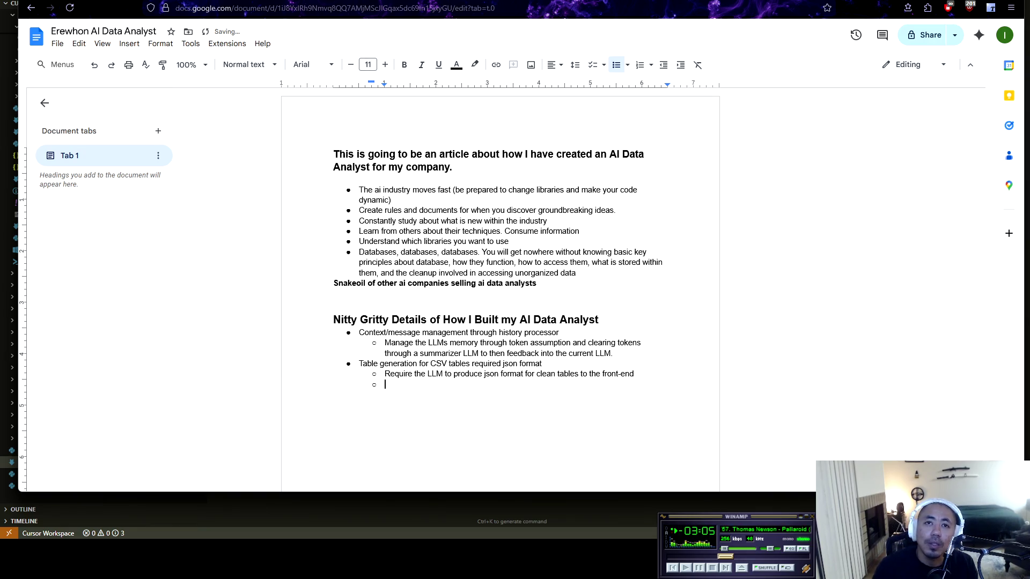
{"action": "left_click", "coordinate": [636, 373]}
{"action": "type", "text": "website"}
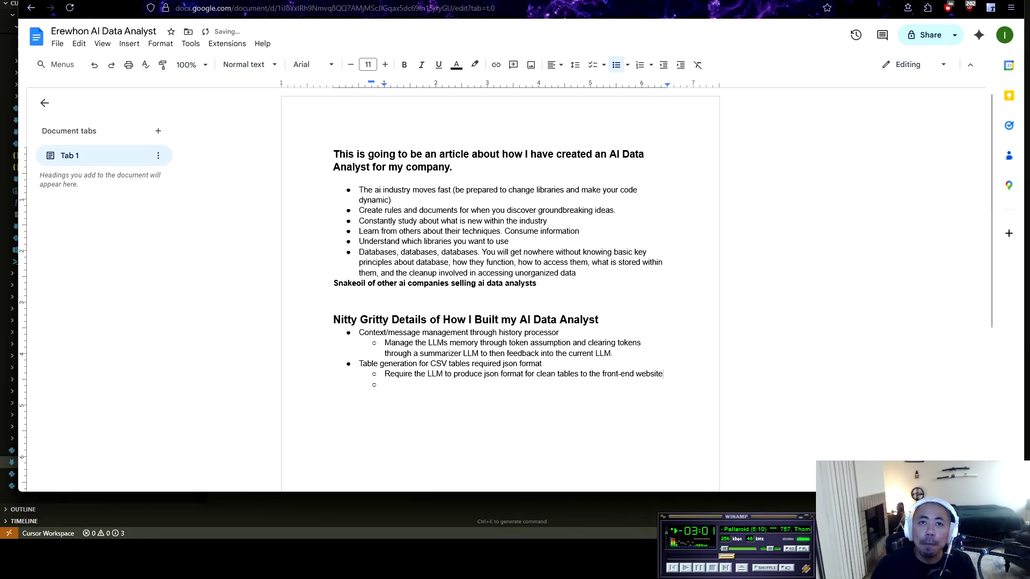
{"action": "left_click", "coordinate": [386, 385]}
{"action": "key", "text": "shift+Tab"}
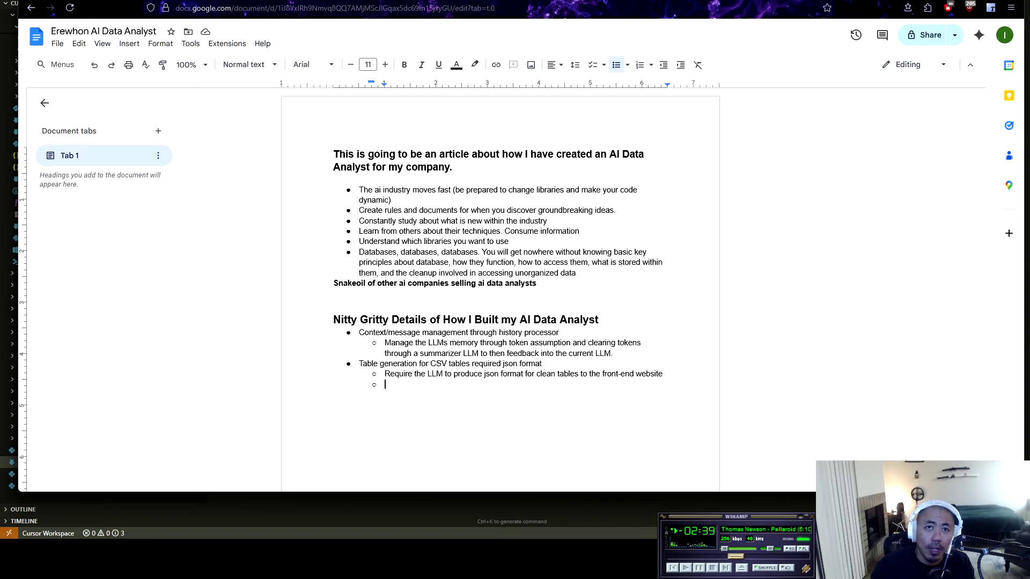
Step: Write the Export keys sub-point: multiple tables need the same csv file export key attached to the visual table
{"action": "type", "text": "E"}
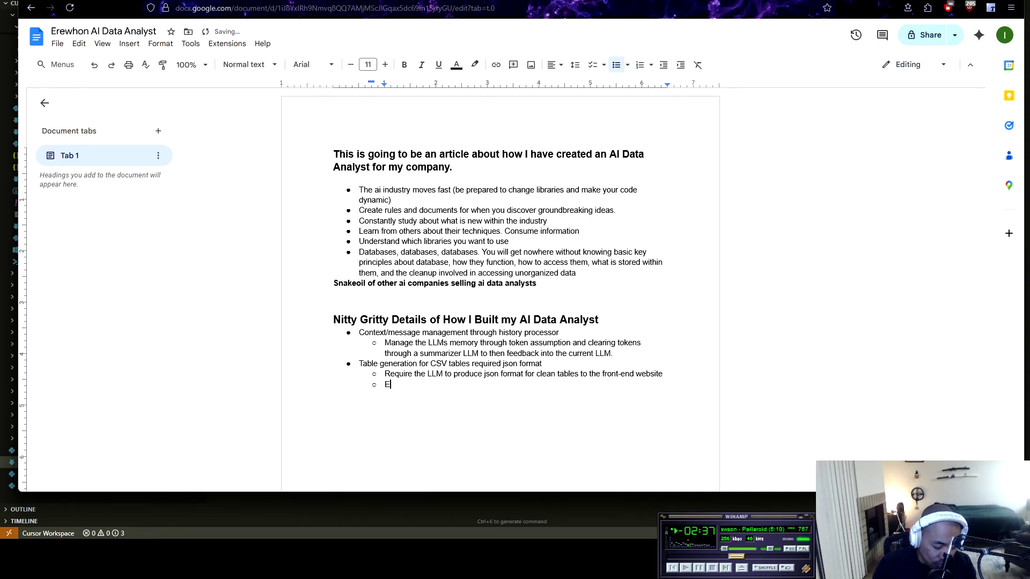
{"action": "type", "text": "xport keys "}
{"action": "type", "text": "need to matc"}
{"action": "type", "text": "h the specific t"}
{"action": "type", "text": "able th"}
{"action": "type", "text": "s need to match the specific table that is d"}
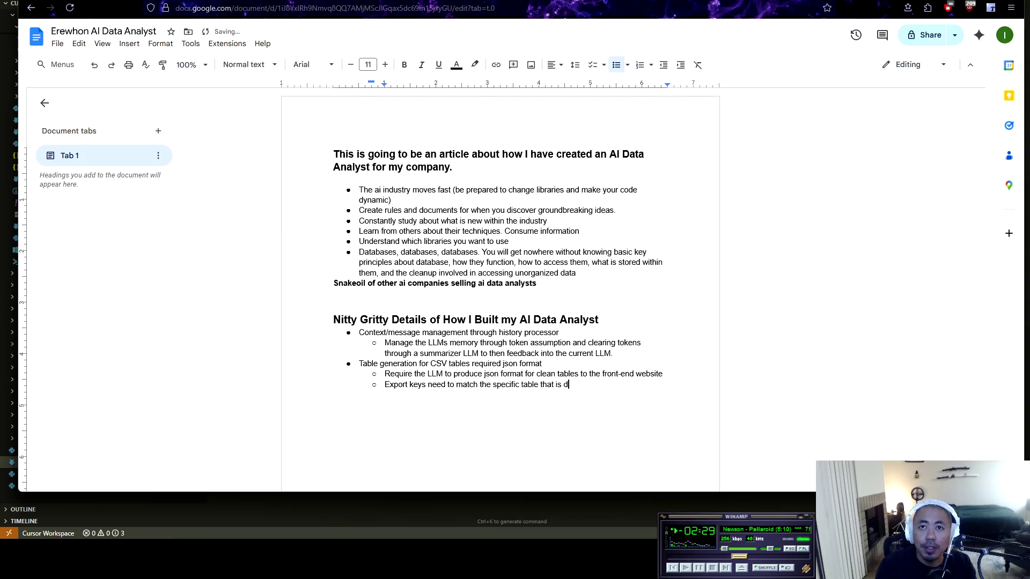
{"action": "key", "text": "BackSpace"}
{"action": "type", "text": "generated "}
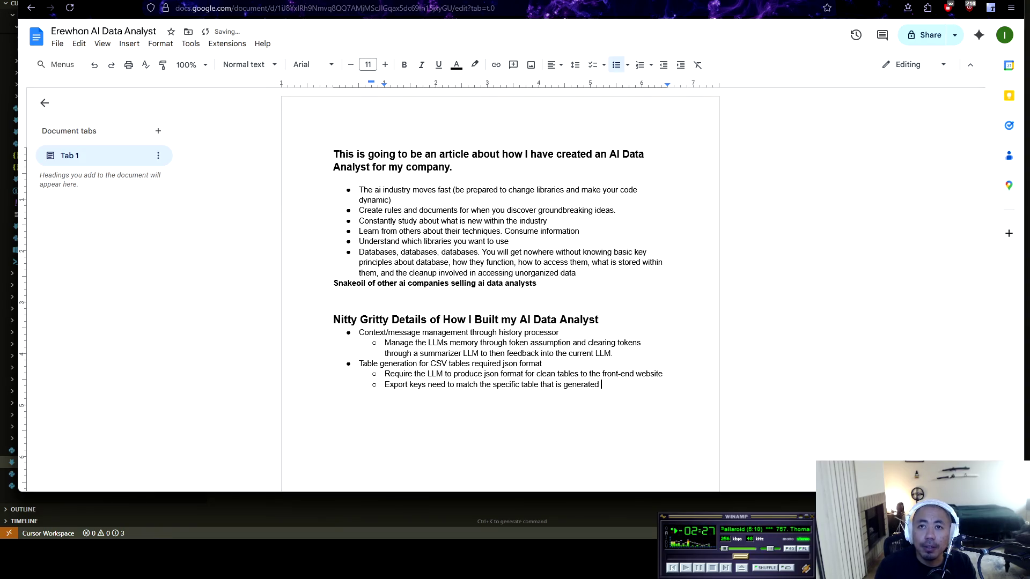
{"action": "type", "text": "("}
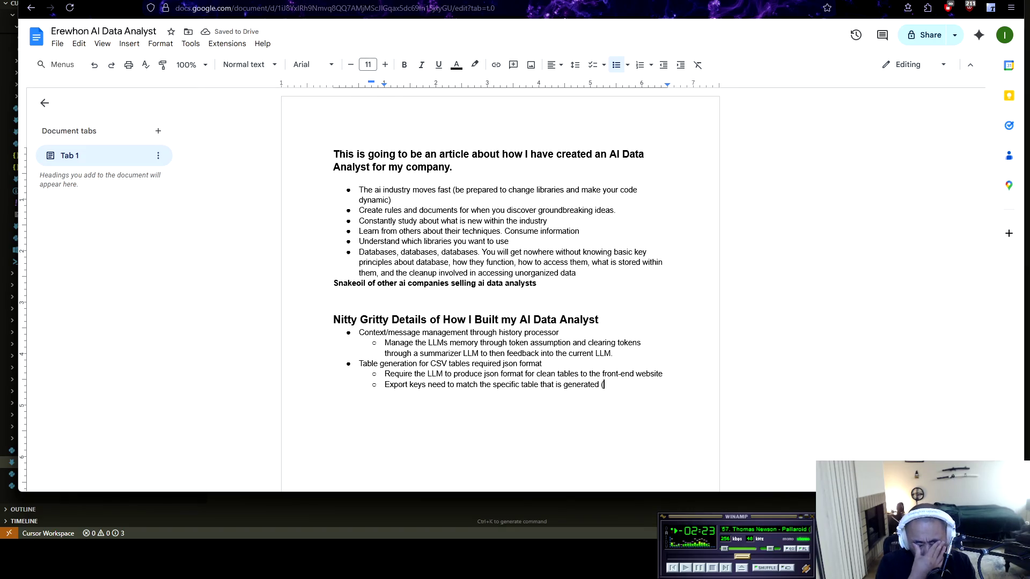
{"action": "type", "text": "if an "}
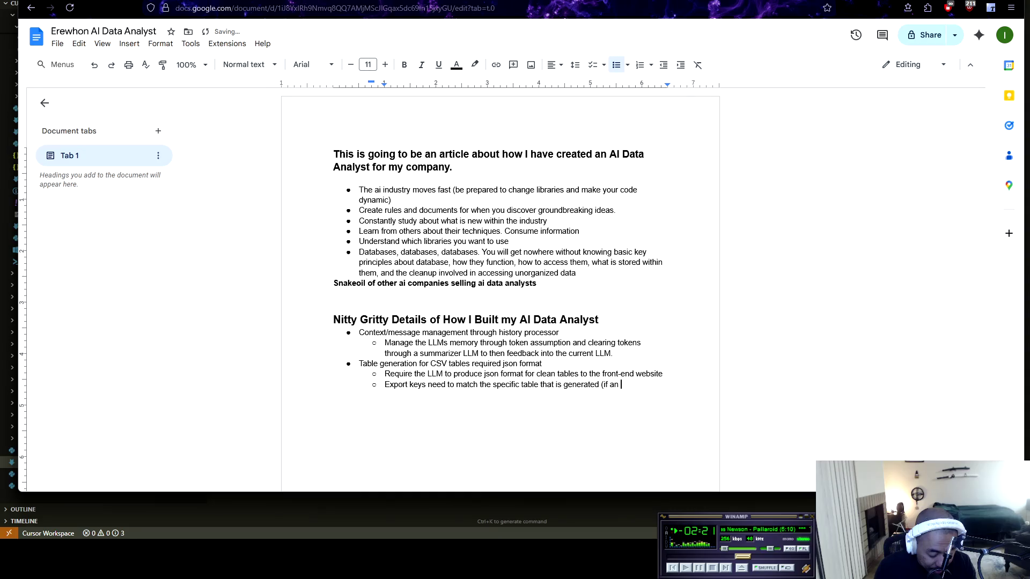
{"action": "type", "text": "LLM"}
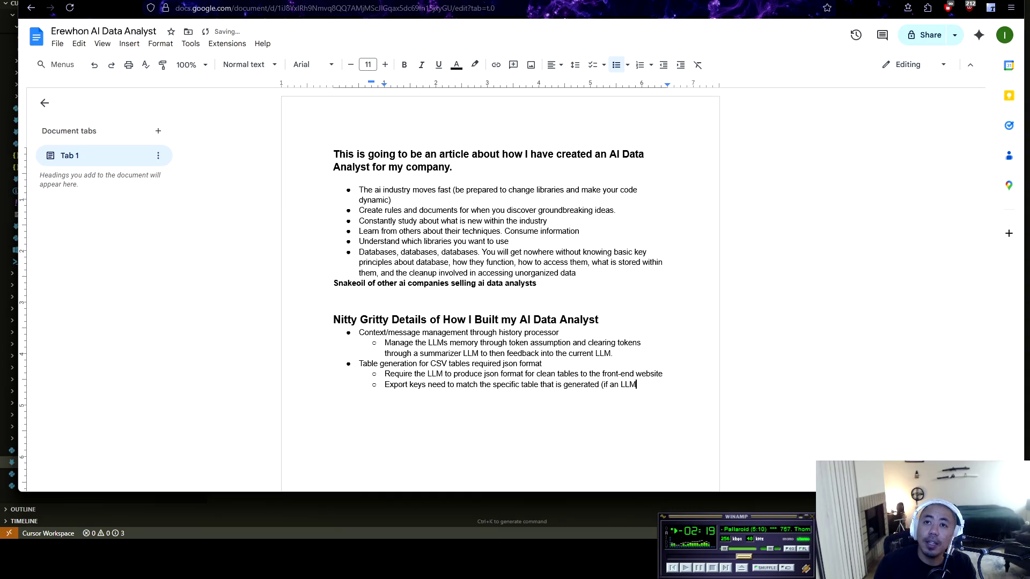
{"action": "type", "text": " generates mu"}
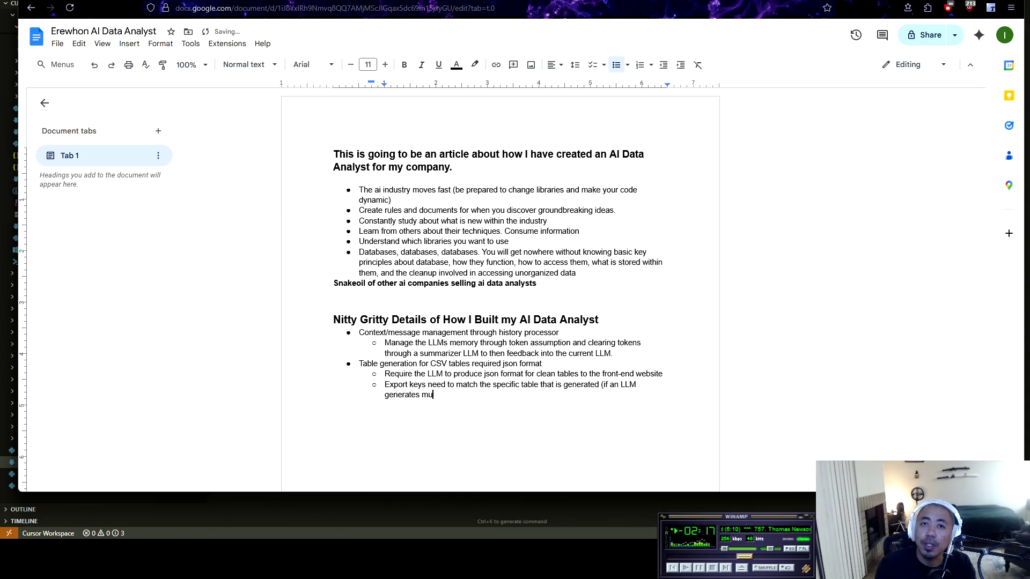
{"action": "type", "text": "ltiple tables "}
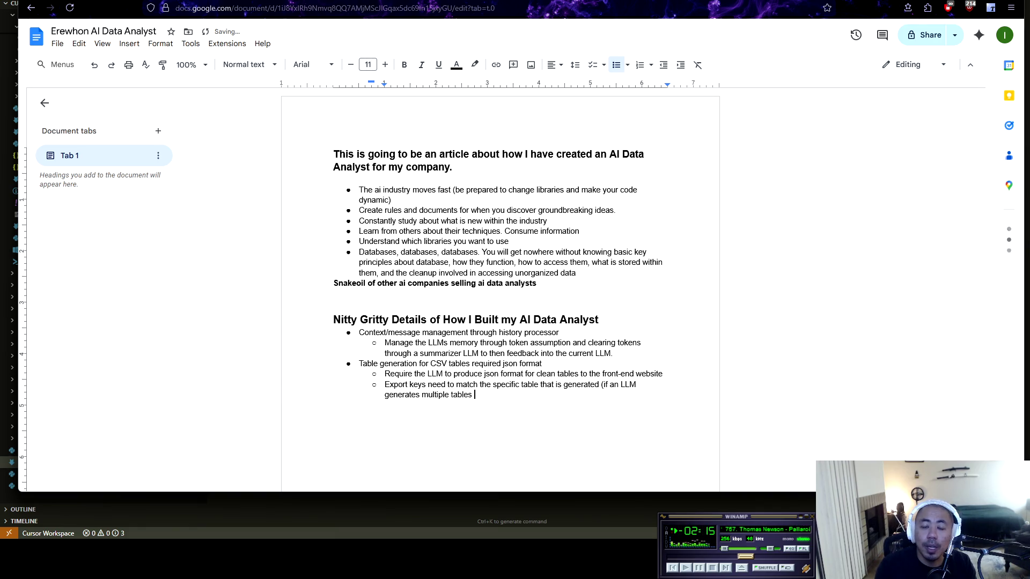
{"action": "type", "text": "in a turn, "}
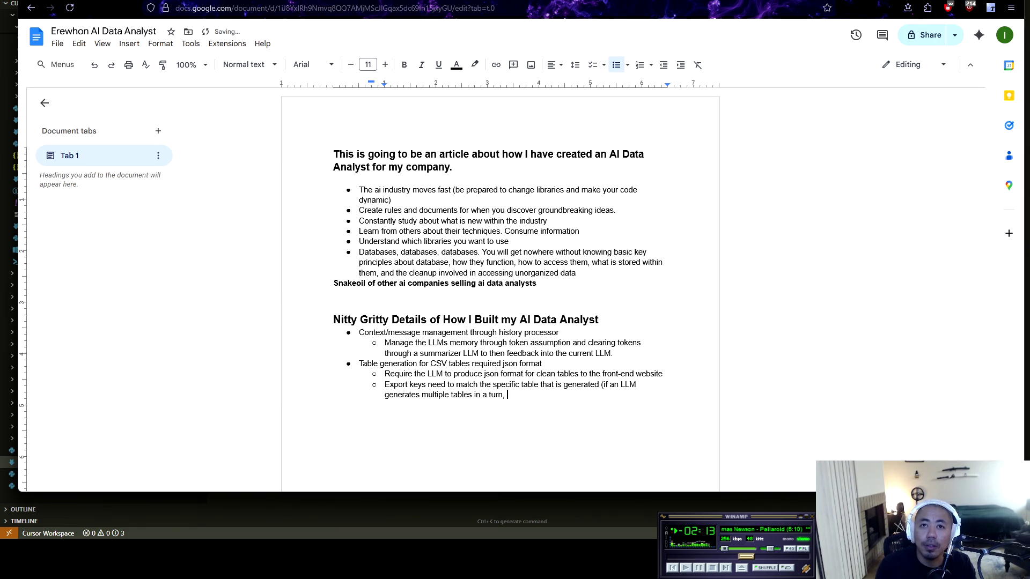
{"action": "type", "text": "needs to"}
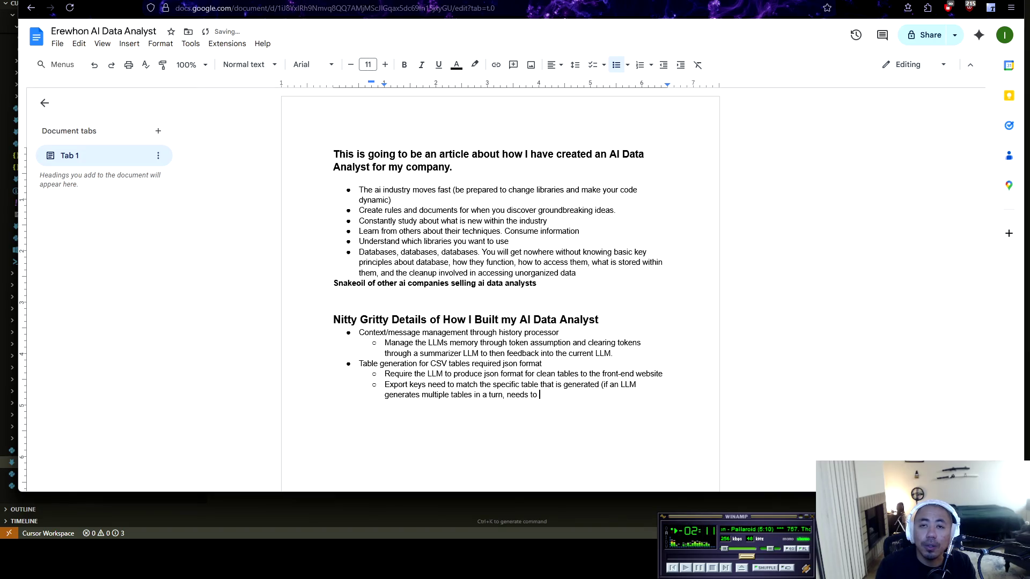
{"action": "type", "text": " keep the same"}
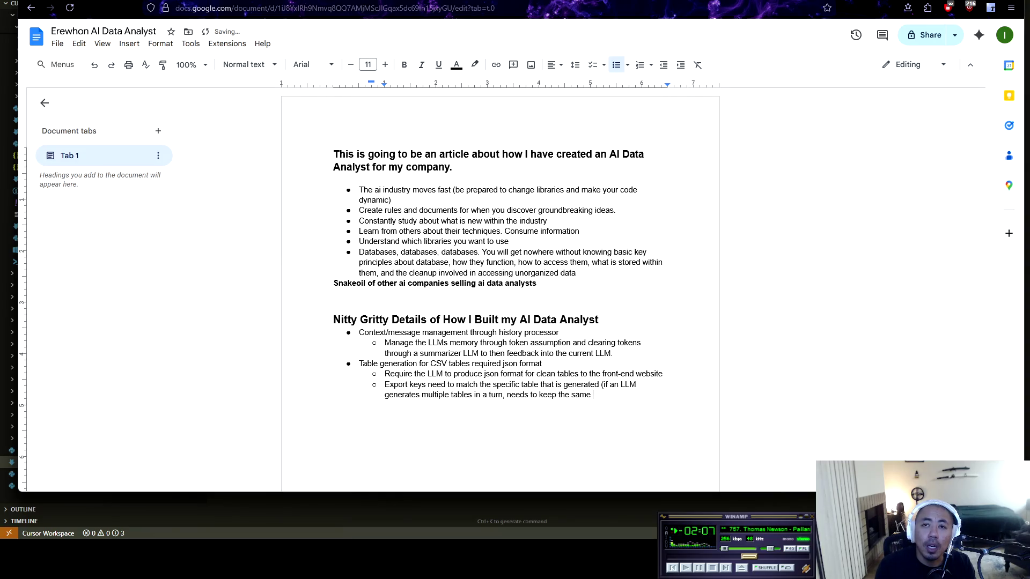
{"action": "type", "text": " fil;e"}
{"action": "key", "text": "BackSpace"}
{"action": "key", "text": "BackSpace"}
{"action": "key", "text": "BackSpace"}
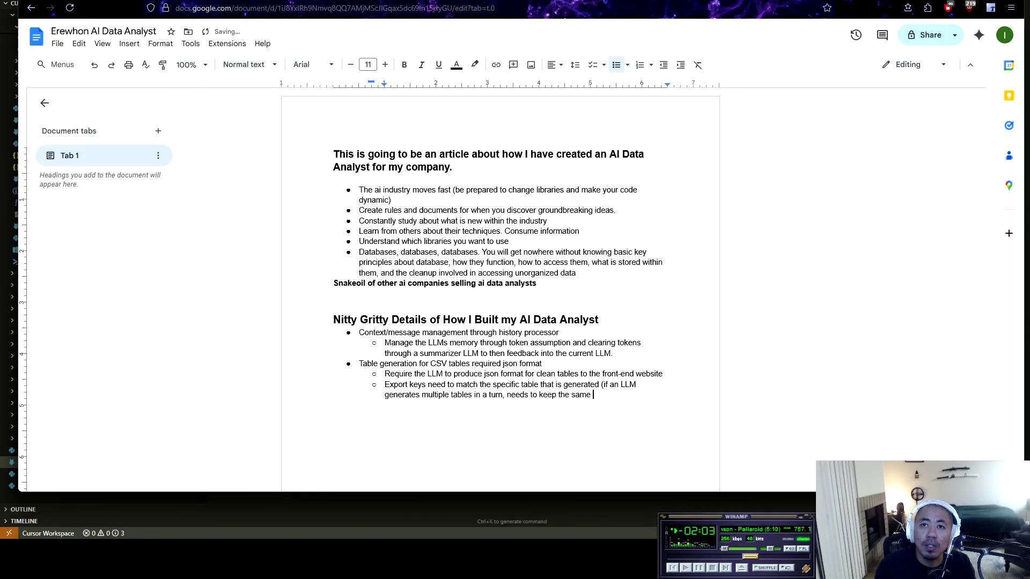
{"action": "type", "text": "csv "}
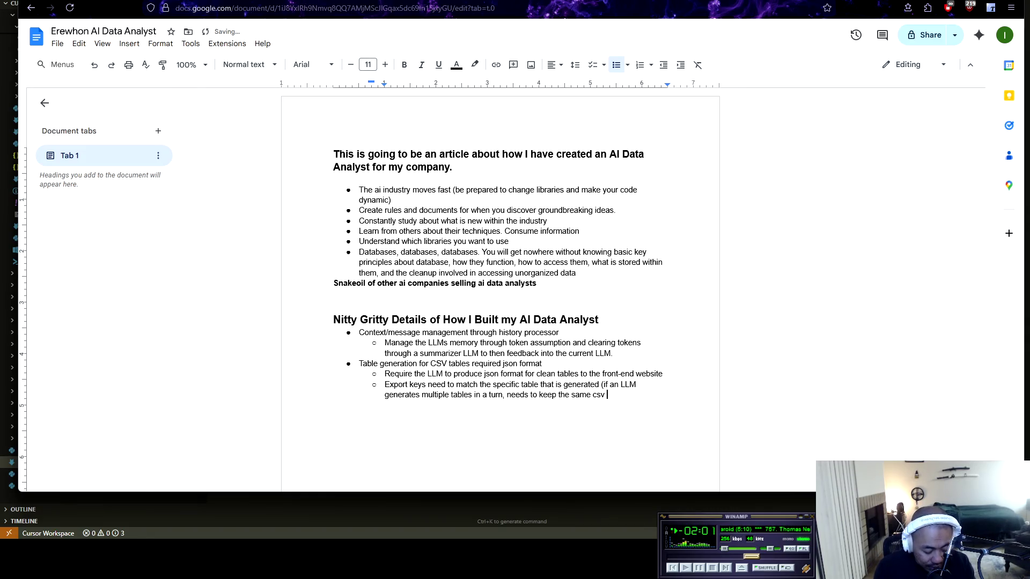
{"action": "type", "text": "file xp"}
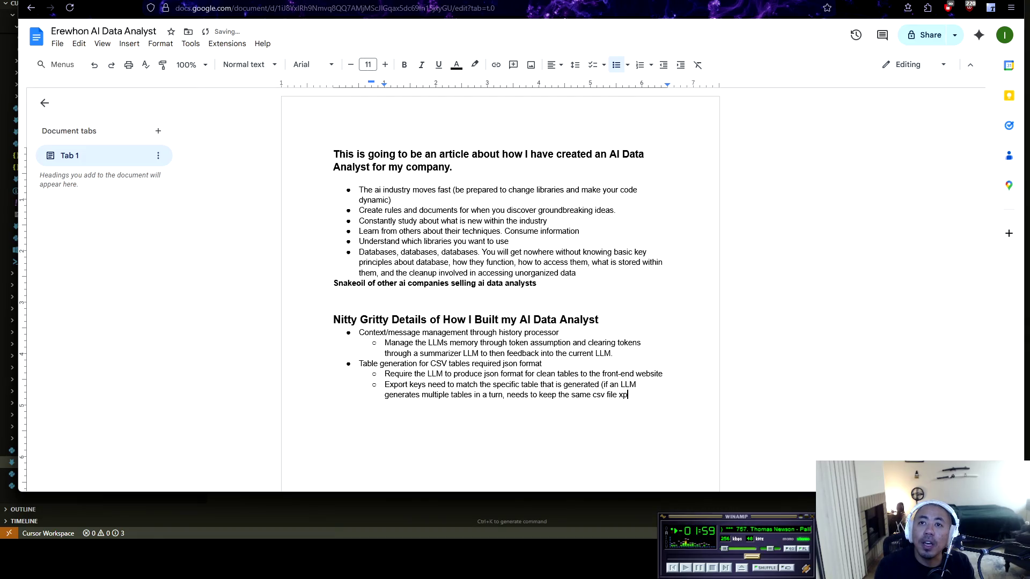
{"action": "key", "text": "BackSpace"}
{"action": "key", "text": "BackSpace"}
{"action": "type", "text": "expo"}
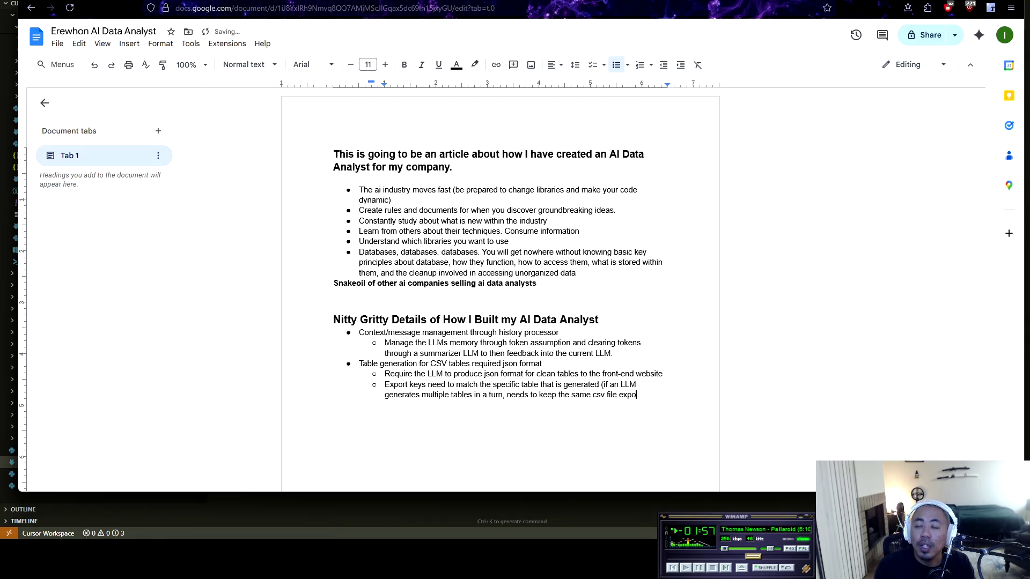
{"action": "type", "text": "rt key attached "}
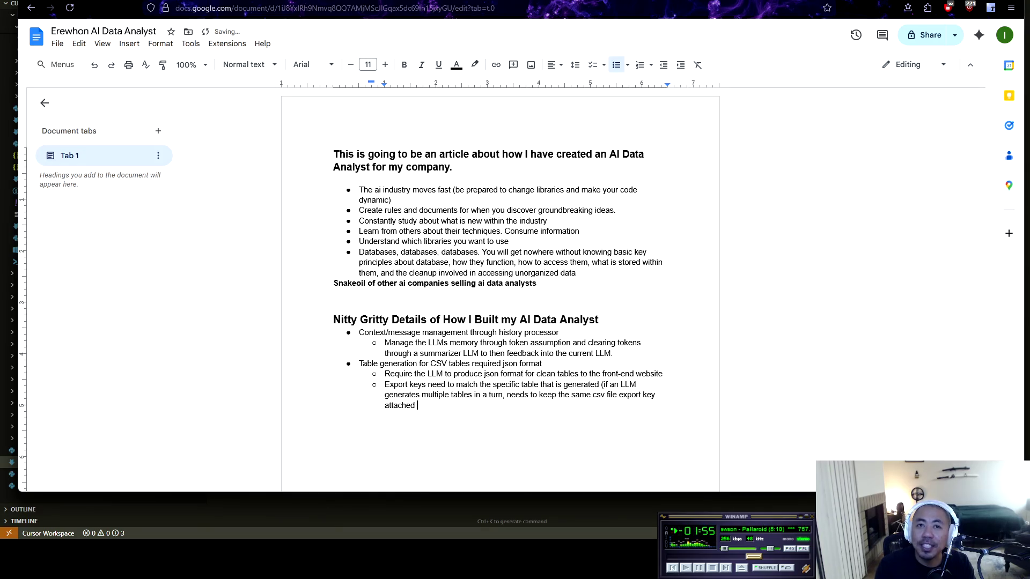
{"action": "type", "text": "to the tab"}
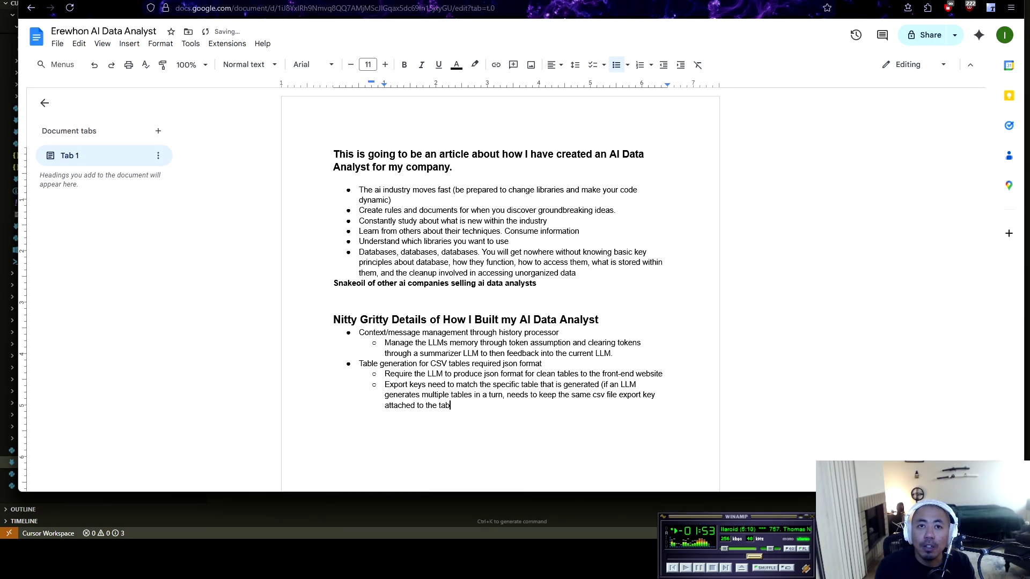
{"action": "key", "text": "BackSpace"}
{"action": "key", "text": "BackSpace"}
{"action": "key", "text": "BackSpace"}
{"action": "type", "text": "visu"}
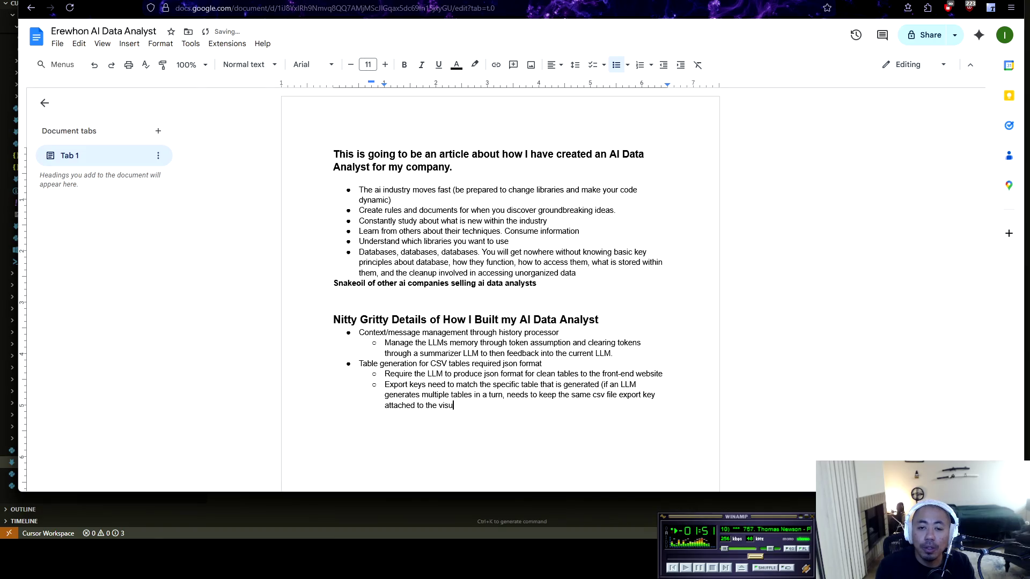
{"action": "type", "text": "al table)"}
{"action": "key", "text": "Return"}
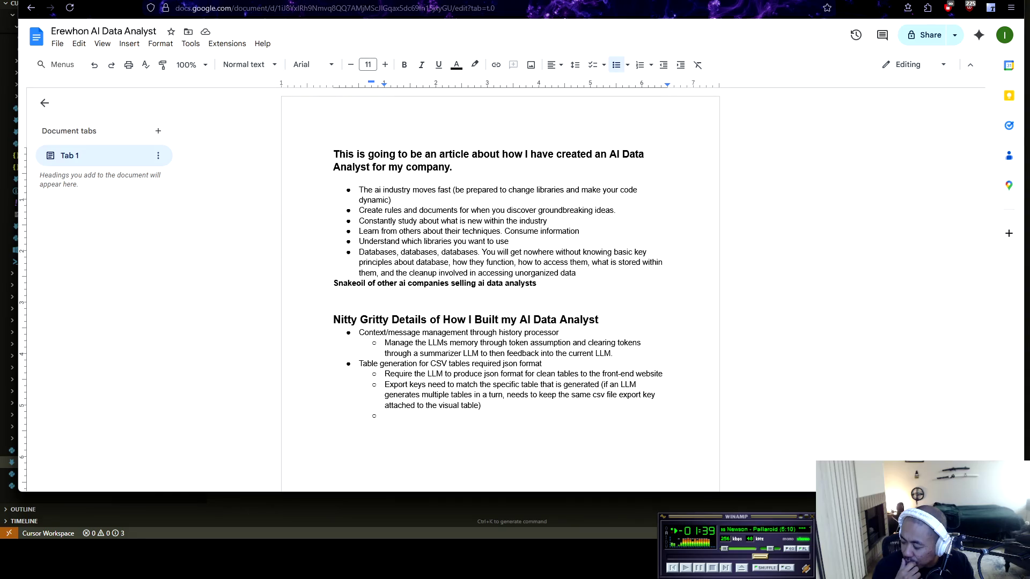
{"action": "key", "text": "shift+Tab"}
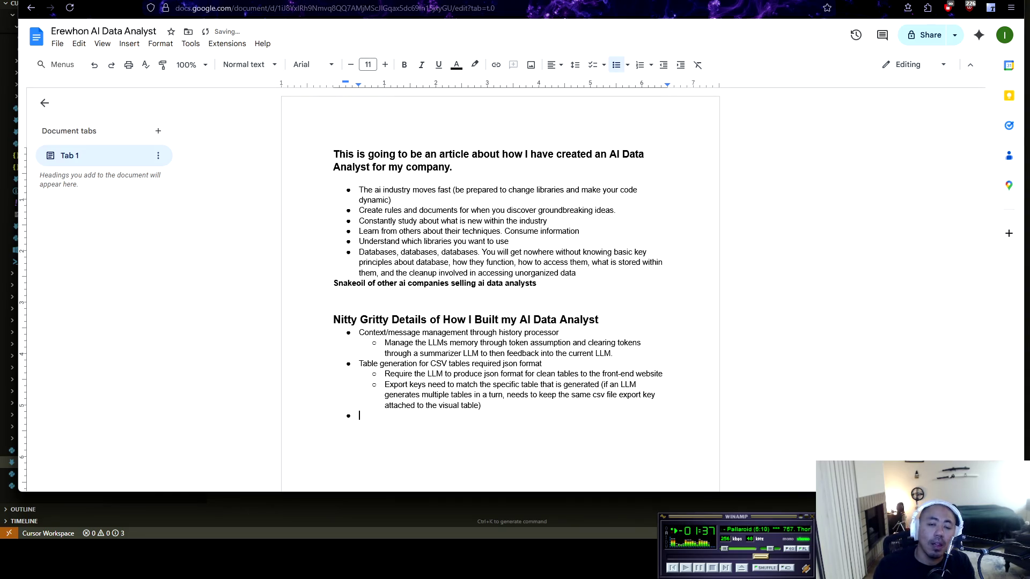
Step: Add a top-level bullet 'Enabling trust' with a new point beneath it
{"action": "type", "text": "R"}
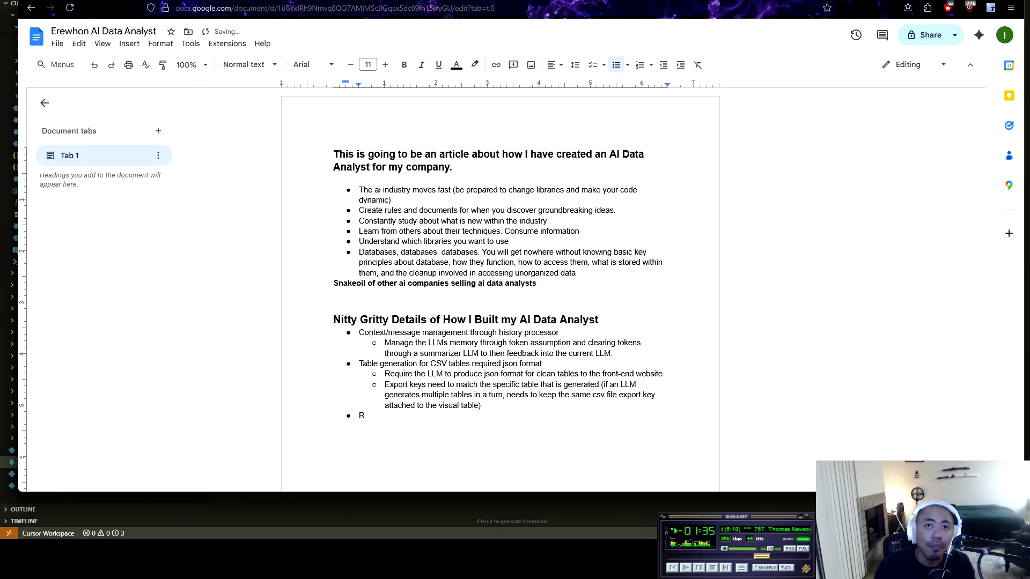
{"action": "key", "text": "BackSpace"}
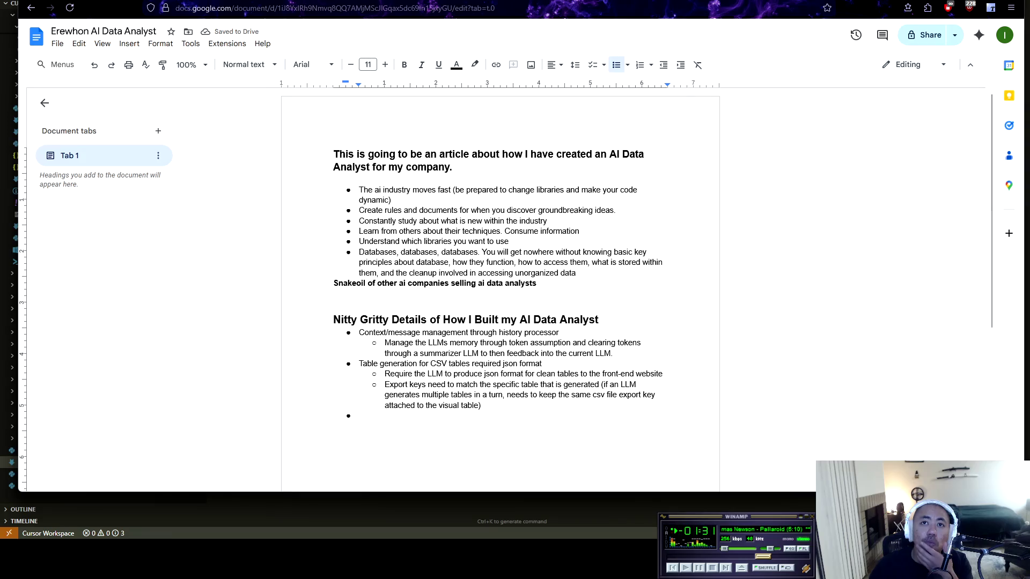
{"action": "type", "text": "Enabling trust"}
{"action": "key", "text": "Return"}
Step: List sub-points Show SQL code, Show thinking process and Show AI steps under Enabling trust
{"action": "type", "text": "Show "}
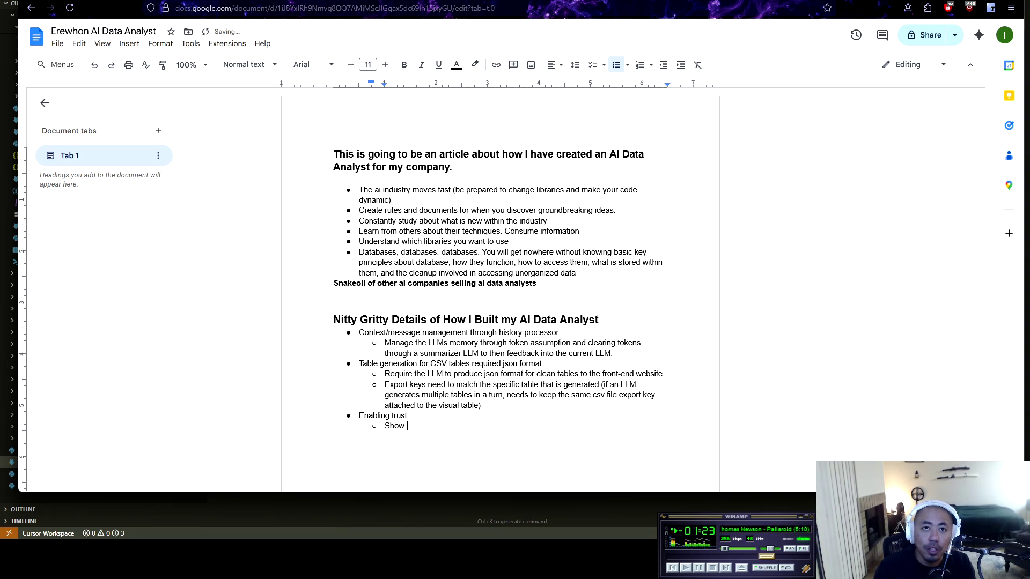
{"action": "type", "text": "SQL code"}
{"action": "key", "text": "Return"}
{"action": "type", "text": "Show "}
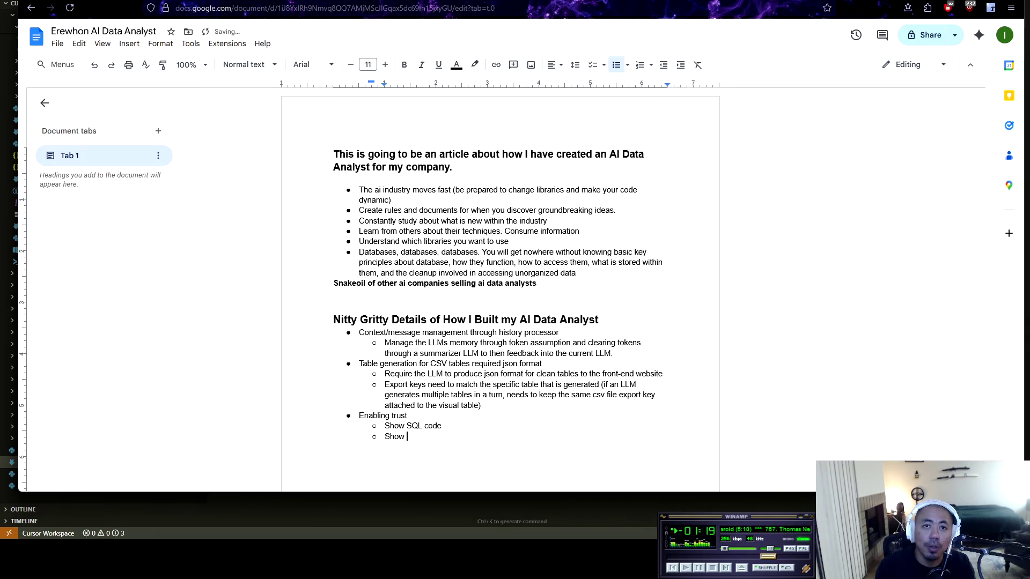
{"action": "type", "text": "thinking process"}
{"action": "key", "text": "Return"}
{"action": "type", "text": "Show "}
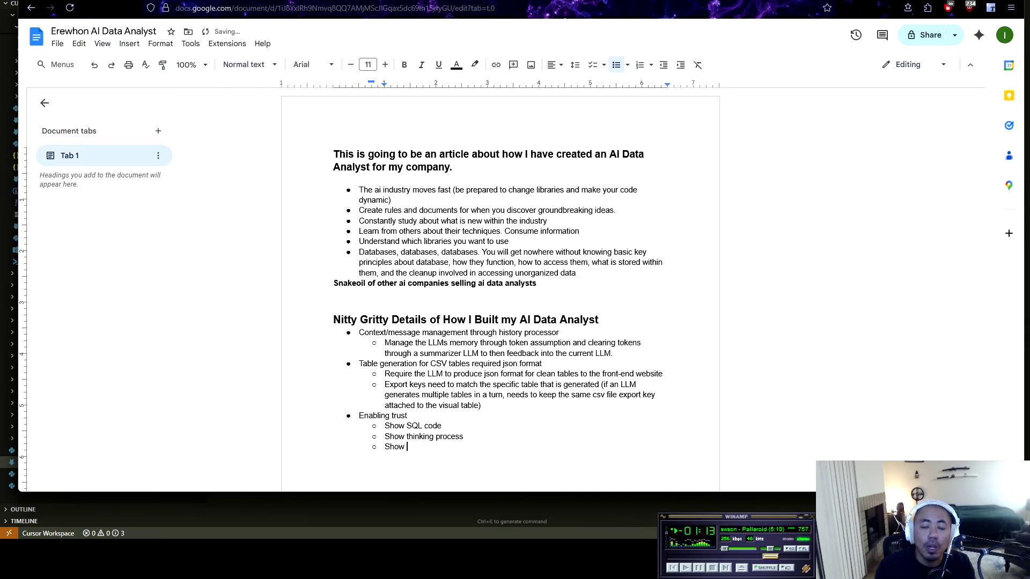
{"action": "type", "text": "AI steps"}
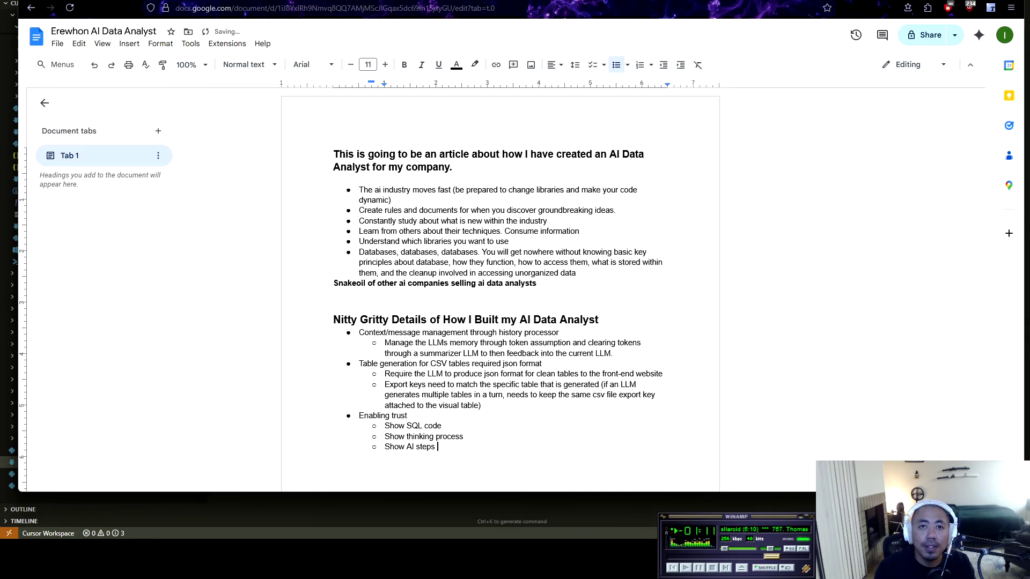
{"action": "key", "text": "Return"}
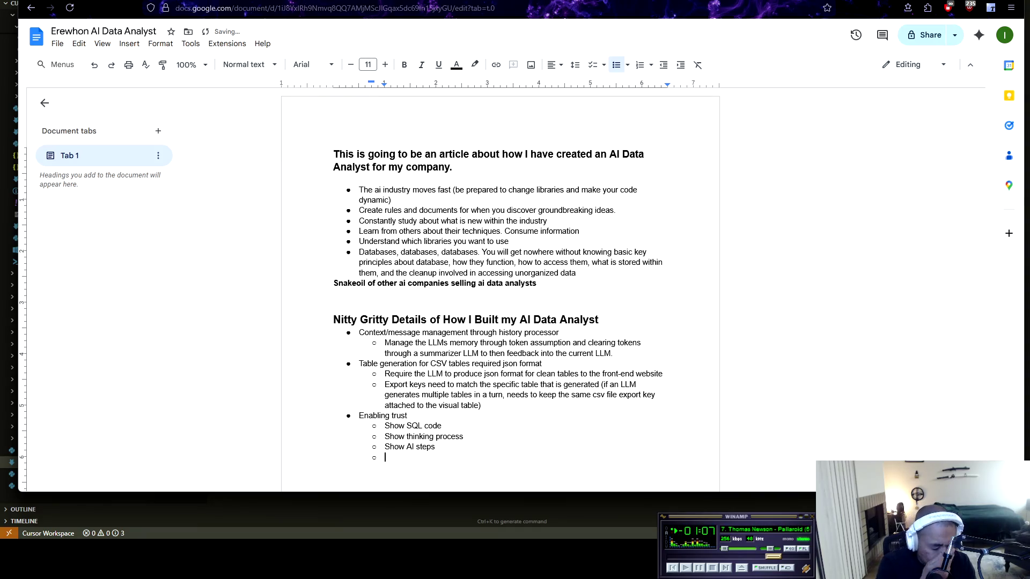
Step: Add the sub-point 'Entertainment/Fedex/Uber progress' followed by an empty top-level bullet
{"action": "type", "text": "Entertaining"}
{"action": "key", "text": "BackSpace"}
{"action": "key", "text": "BackSpace"}
{"action": "key", "text": "BackSpace"}
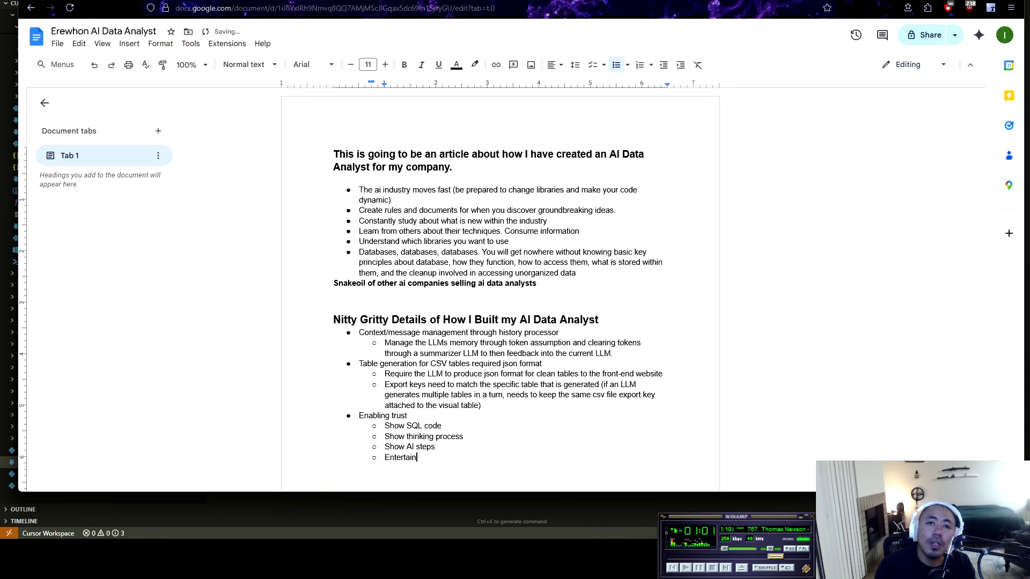
{"action": "type", "text": "ment/"}
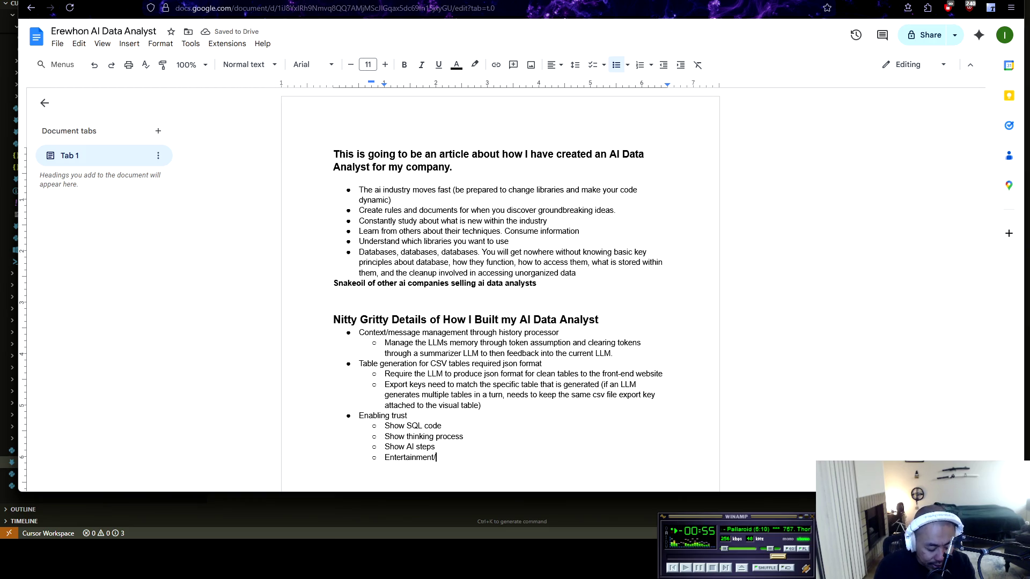
{"action": "type", "text": "Fedex"}
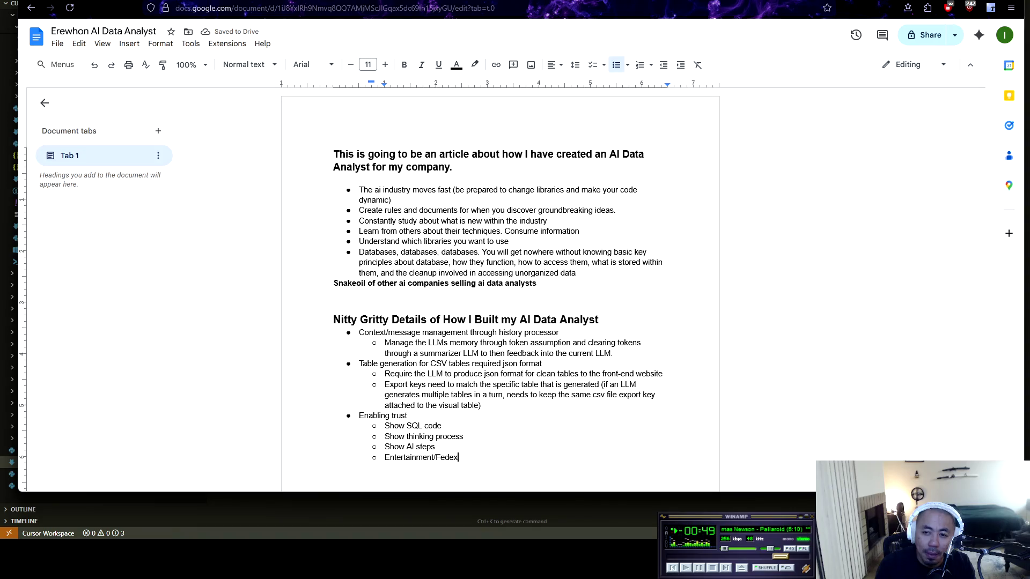
{"action": "type", "text": "/"}
{"action": "type", "text": "Ub"}
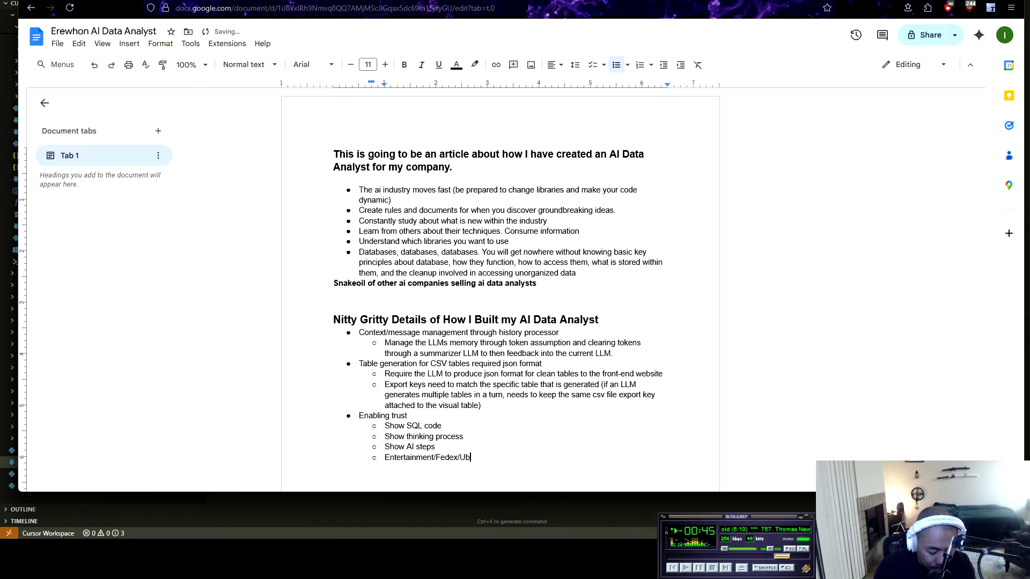
{"action": "type", "text": "er progress"}
{"action": "key", "text": "Return"}
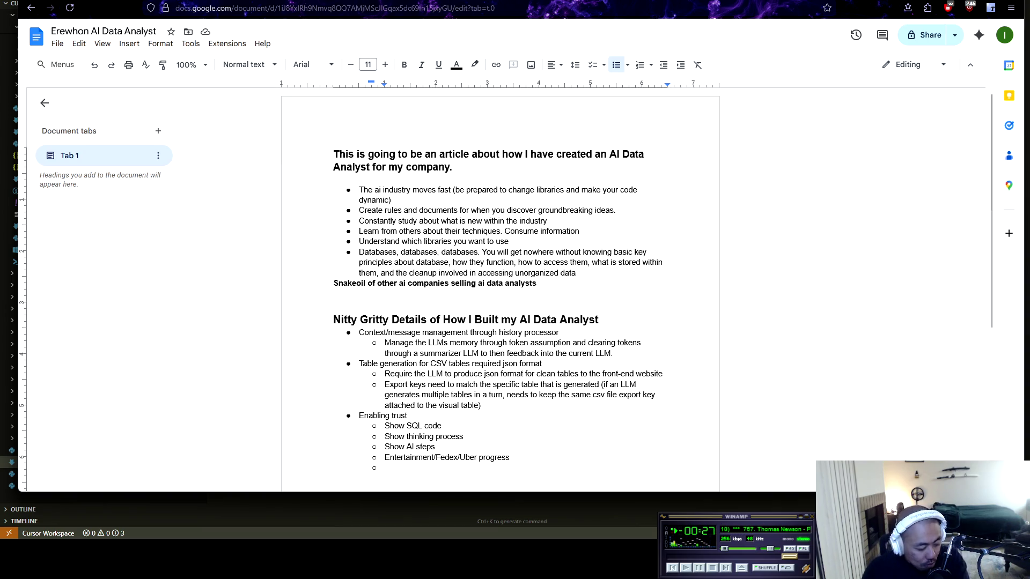
{"action": "key", "text": "ctrl+shift+8"}
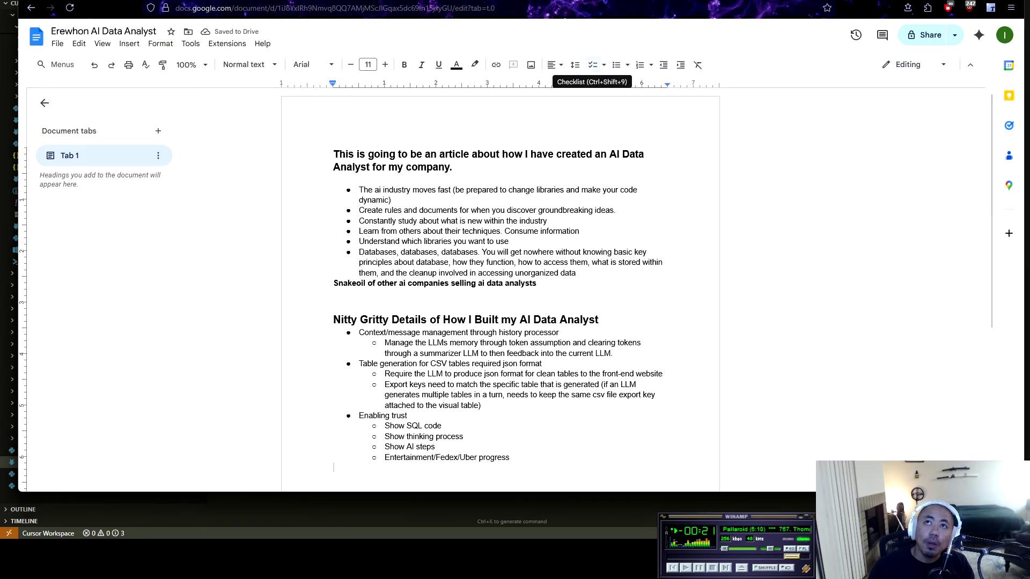
{"action": "left_click", "coordinate": [617, 65]}
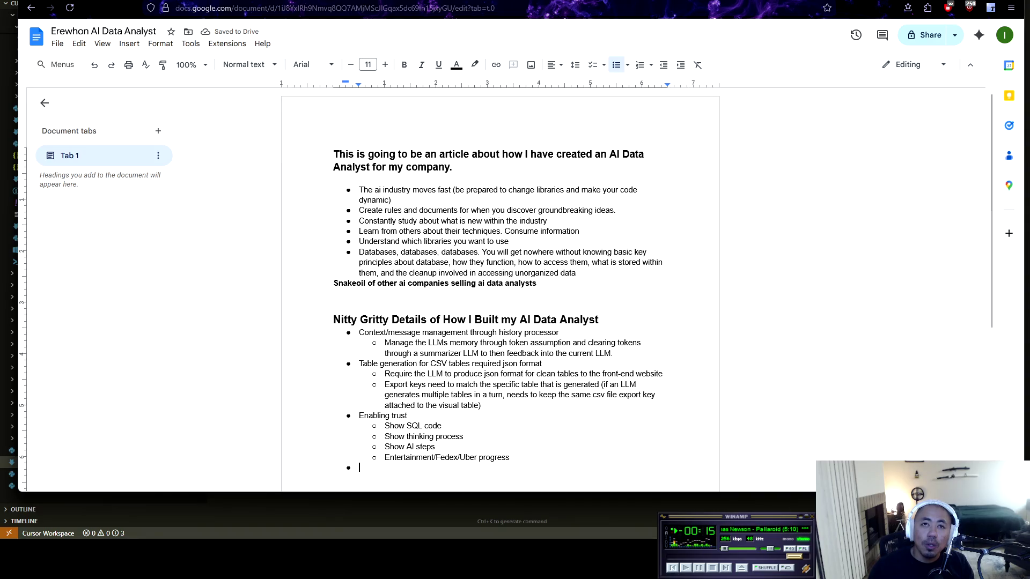
{"action": "scroll", "coordinate": [506, 290], "scroll_direction": "down", "scroll_amount": 3}
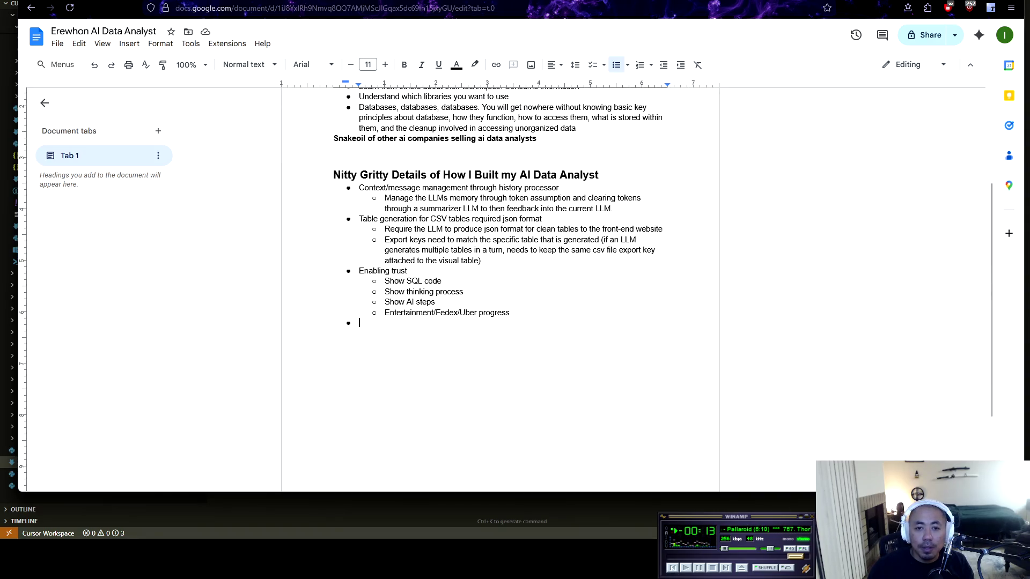
Step: Add bullet 'The prompt' with sub-point 'Separate business context from general prompt. Allow injection into general system prompt'
{"action": "key", "text": "alt+Tab"}
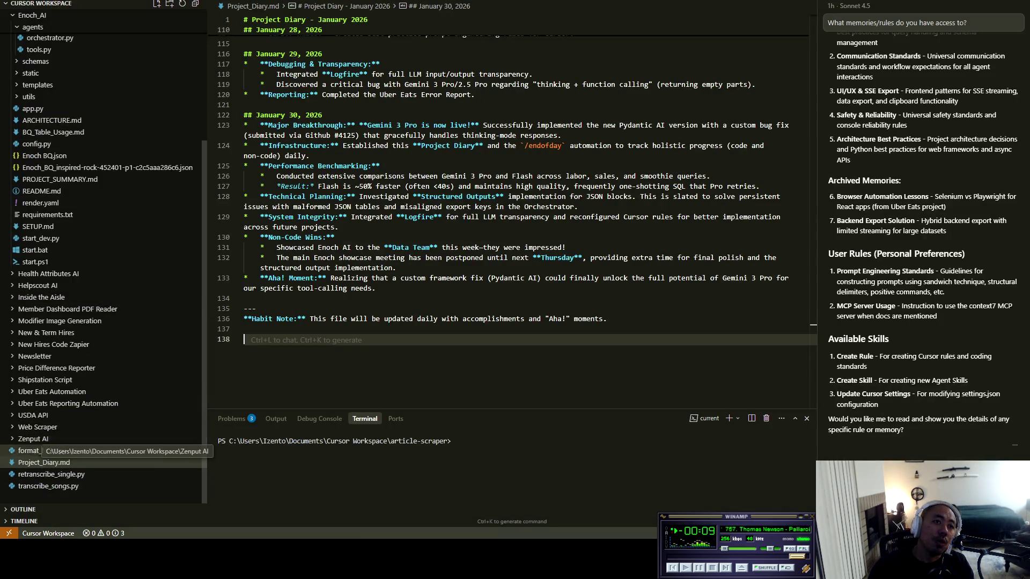
{"action": "scroll", "coordinate": [43, 418], "scroll_direction": "up", "scroll_amount": 5}
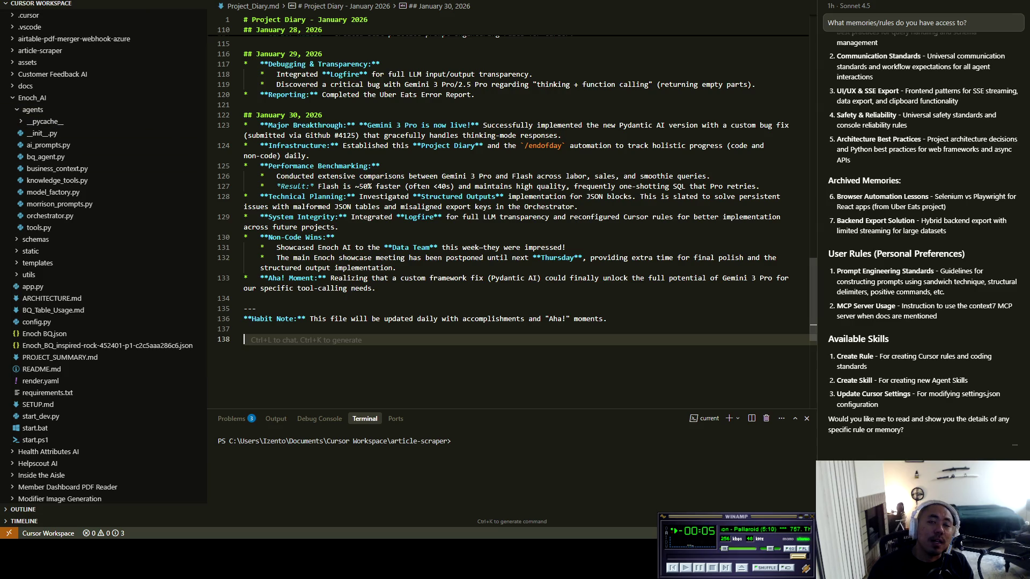
{"action": "key", "text": "alt+Tab"}
{"action": "type", "text": "The prompt"}
{"action": "key", "text": "Return"}
{"action": "type", "text": "Separate business context from general prompt. "}
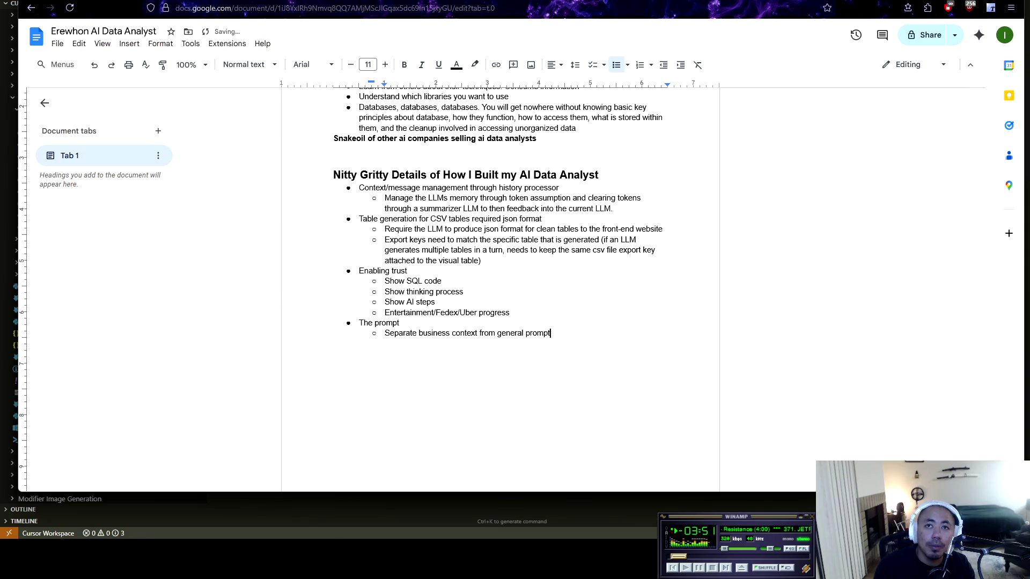
{"action": "type", "text": "Allow "}
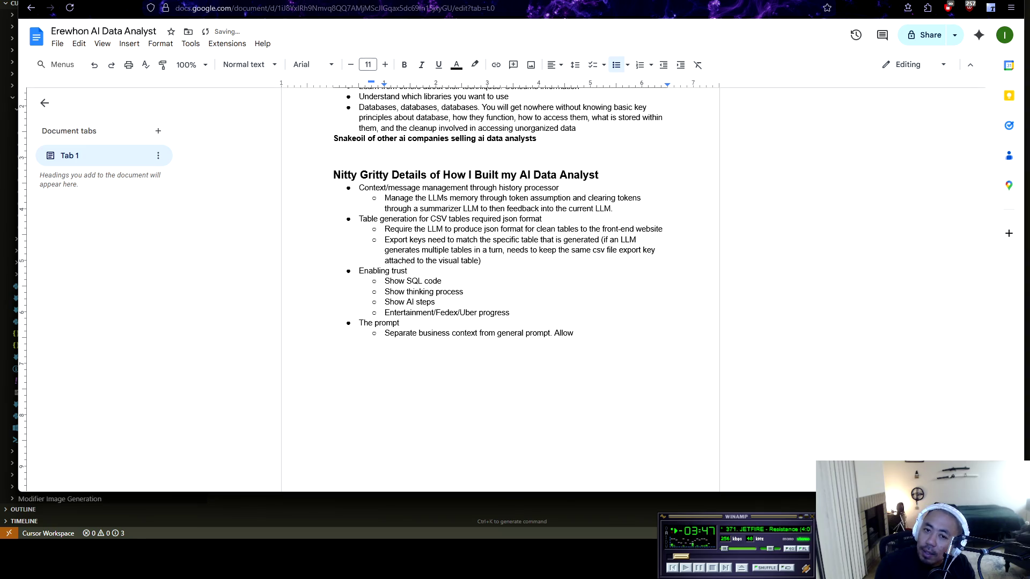
{"action": "type", "text": "in"}
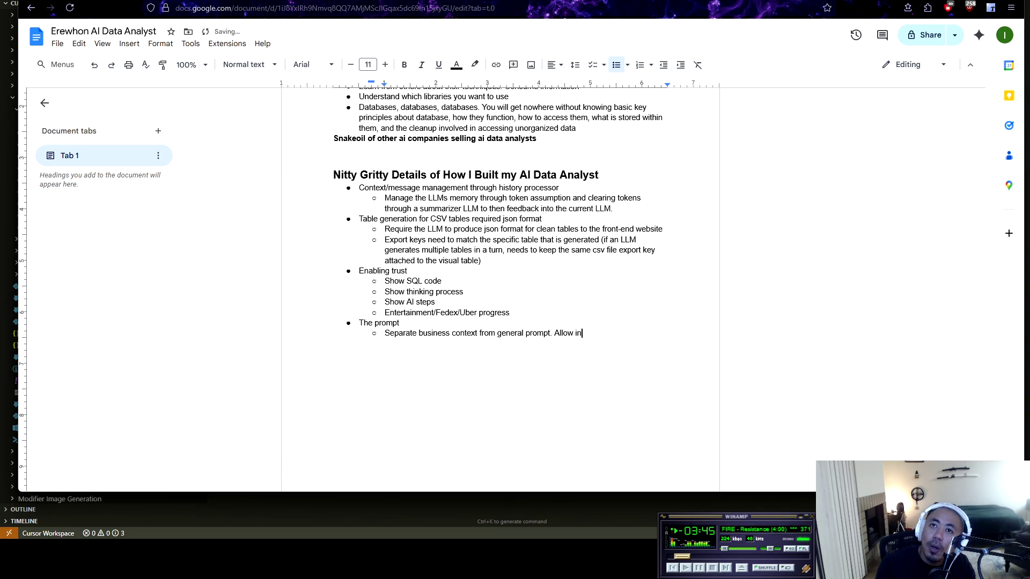
{"action": "type", "text": "jection int"}
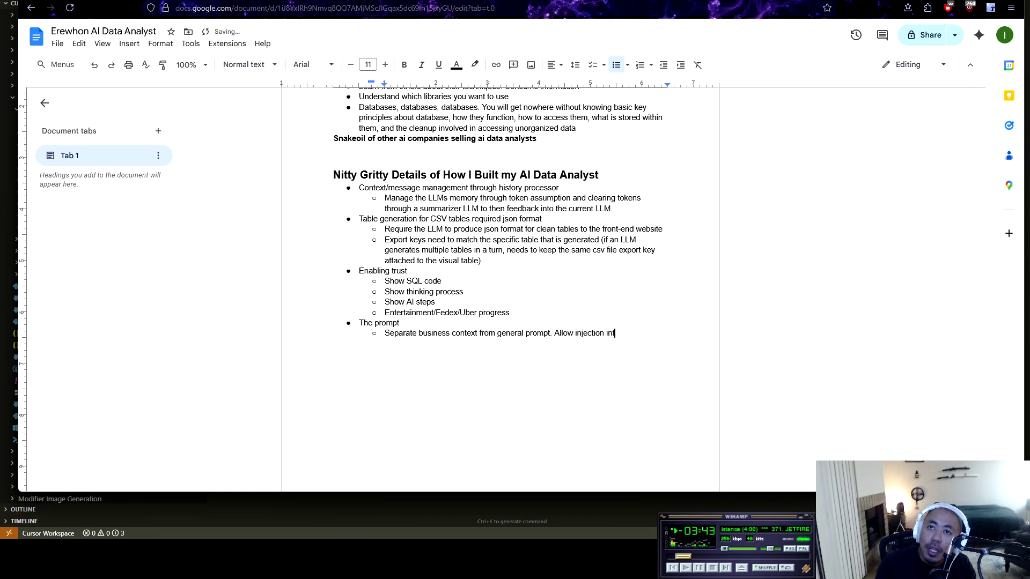
{"action": "type", "text": "o general system prompt"}
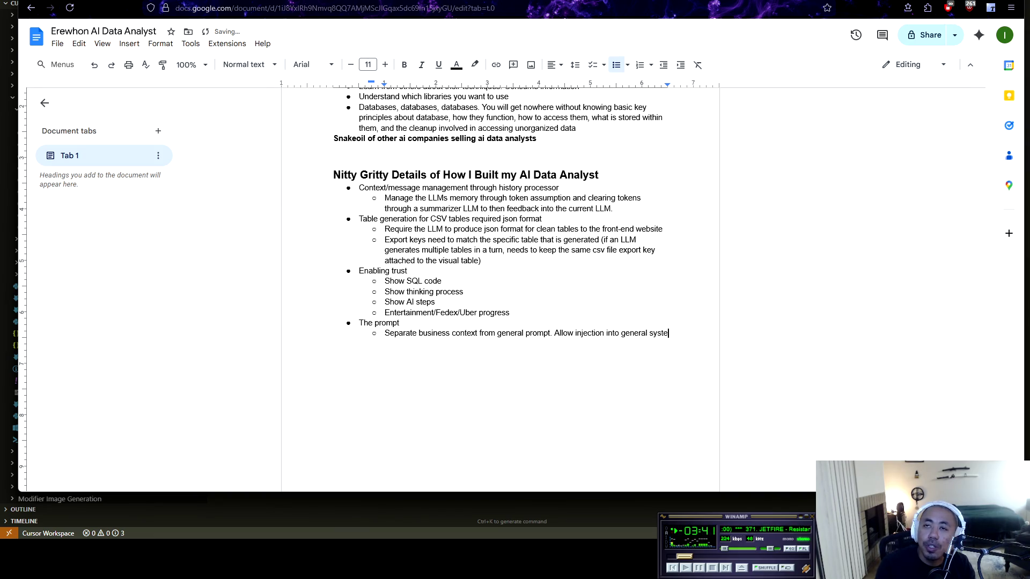
Step: Add the sub-point 'Allow AI agent to inject into prompt based on N2K (need to know).' under The prompt
{"action": "key", "text": "Return"}
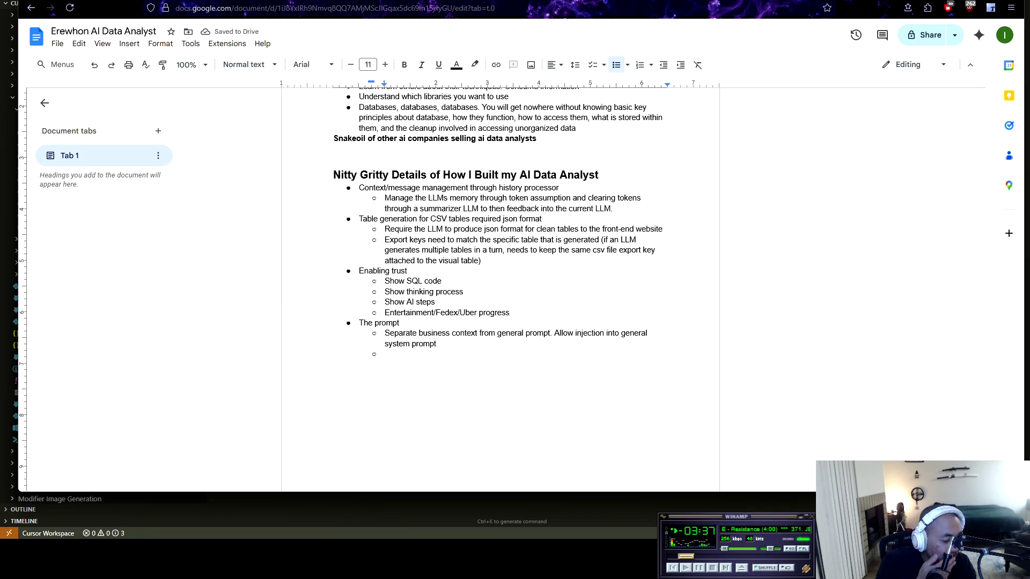
{"action": "type", "text": "Allow "}
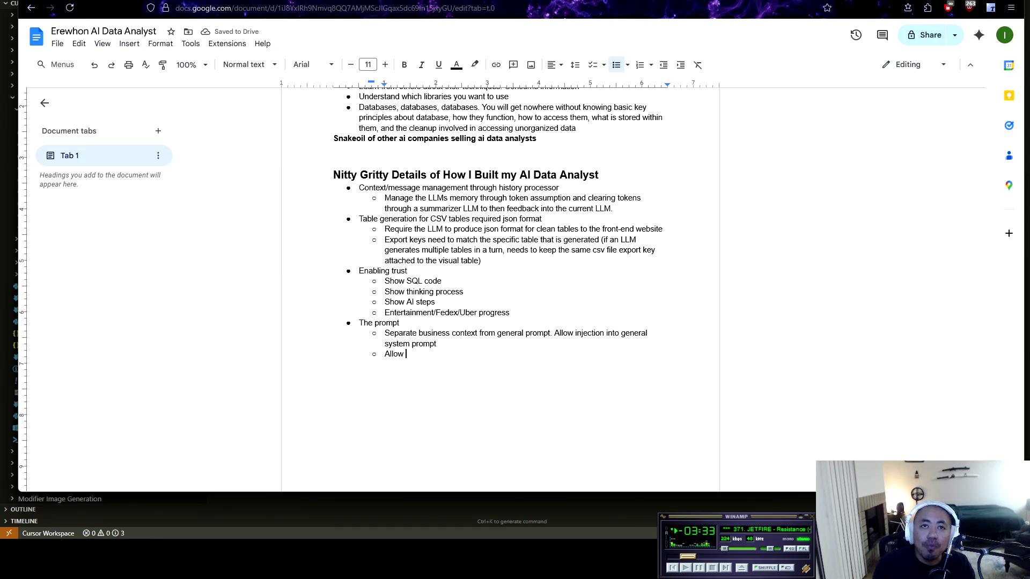
{"action": "type", "text": "AI A"}
{"action": "key", "text": "BackSpace"}
{"action": "type", "text": "agent to inject into prompt based on "}
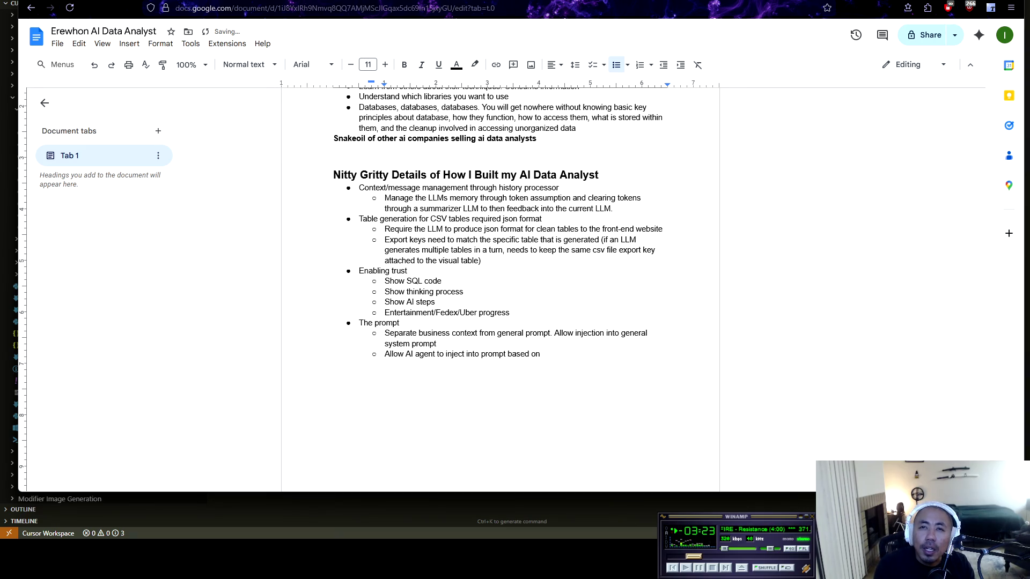
{"action": "type", "text": "need"}
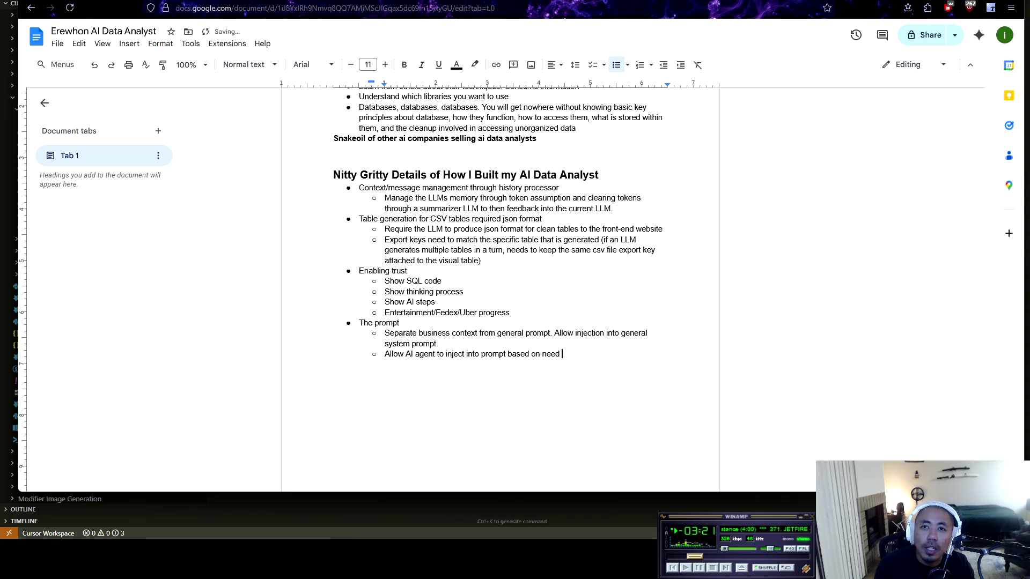
{"action": "key", "text": "BackSpace"}
{"action": "key", "text": "BackSpace"}
{"action": "key", "text": "BackSpace"}
{"action": "type", "text": "N2K"}
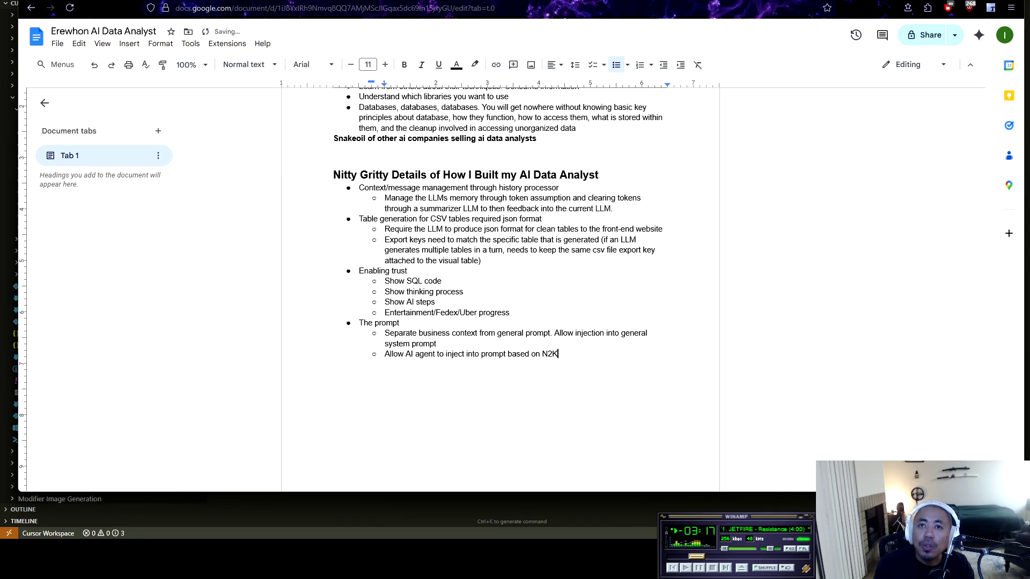
{"action": "key", "text": "BackSpace"}
{"action": "type", "text": "2K (need to know"}
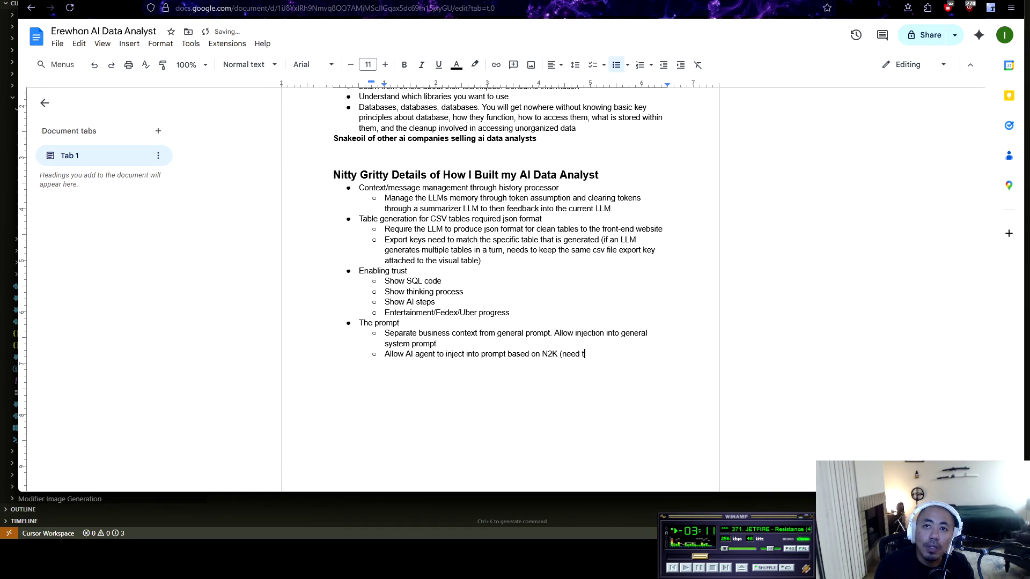
{"action": "type", "text": ")"}
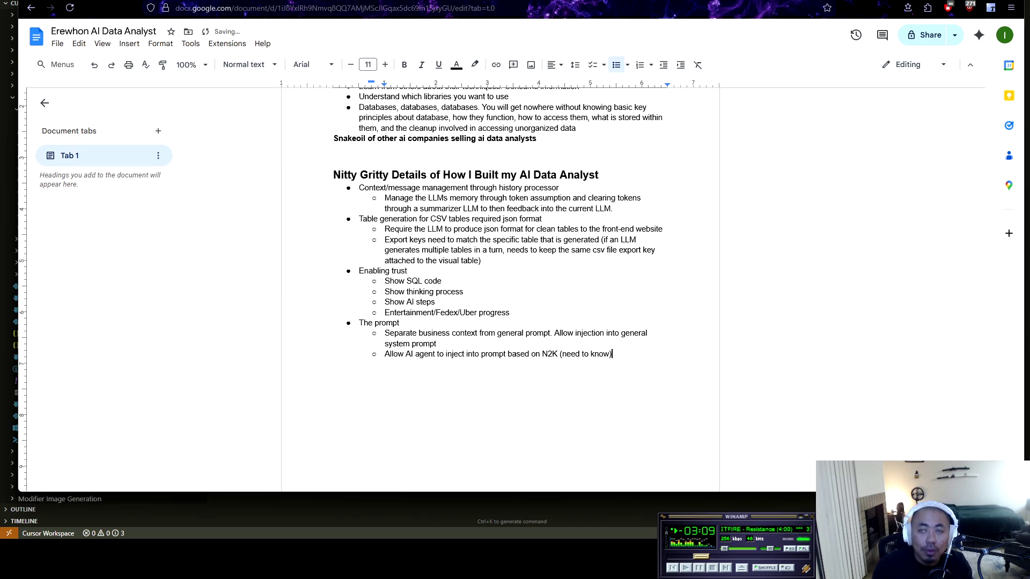
{"action": "type", "text": "."}
{"action": "key", "text": "Return"}
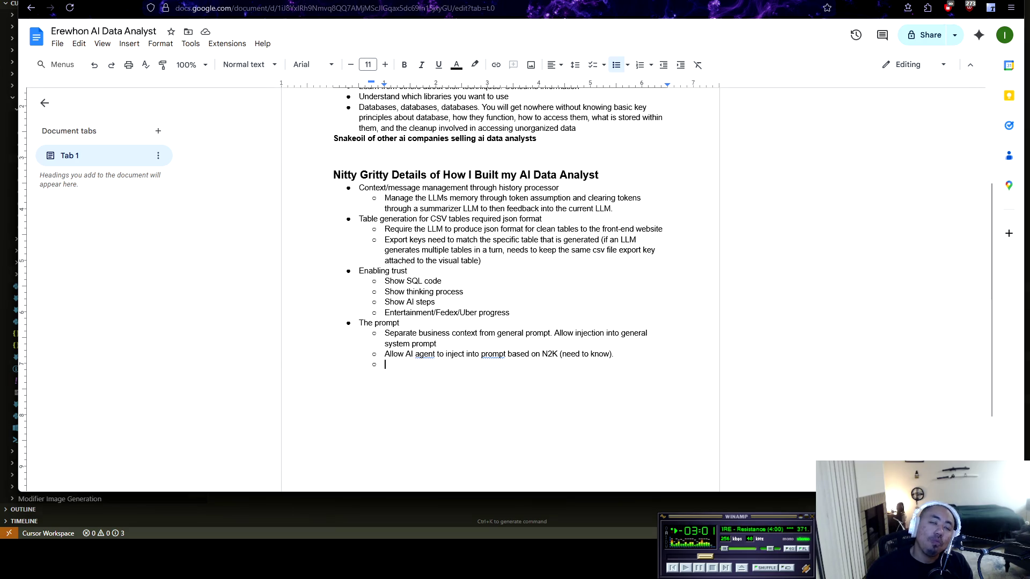
Step: Remove the stray 'This' fragment typed after the N2K point
{"action": "key", "text": "alt+Tab"}
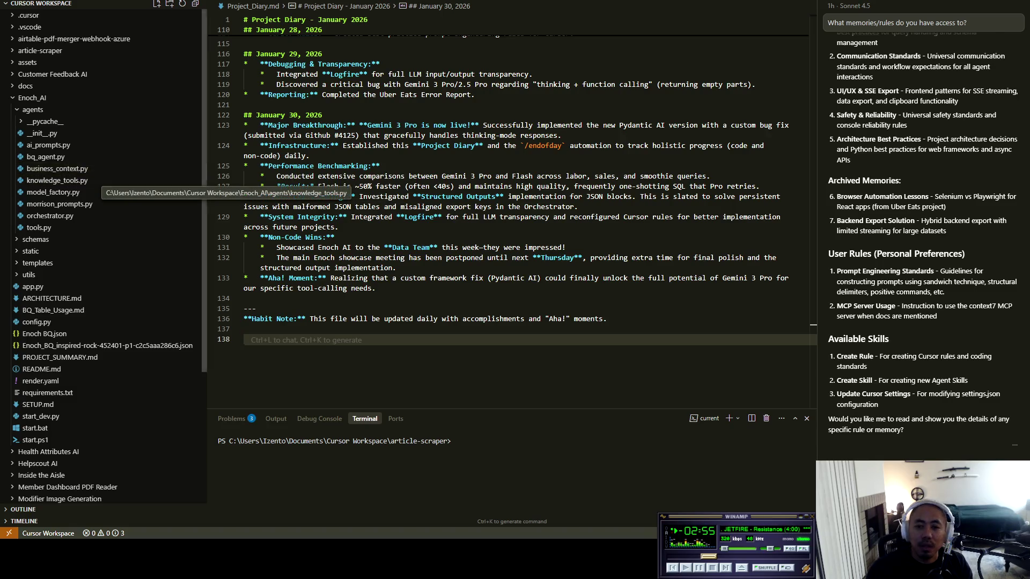
{"action": "key", "text": "alt+Tab"}
{"action": "key", "text": "shift+Left"}
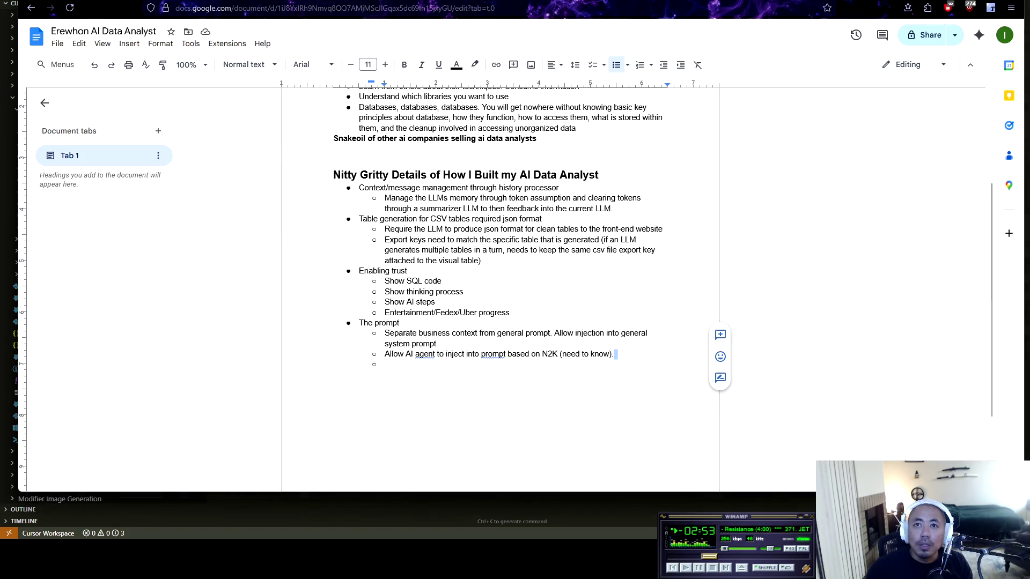
{"action": "key", "text": "Left"}
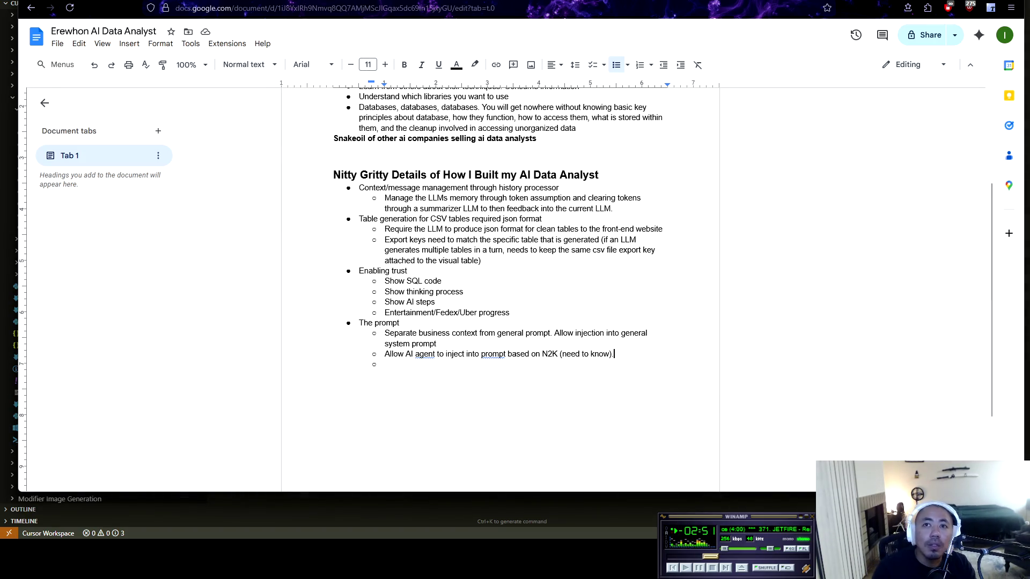
{"action": "type", "text": "Thisa"}
{"action": "key", "text": "BackSpace"}
{"action": "key", "text": "BackSpace"}
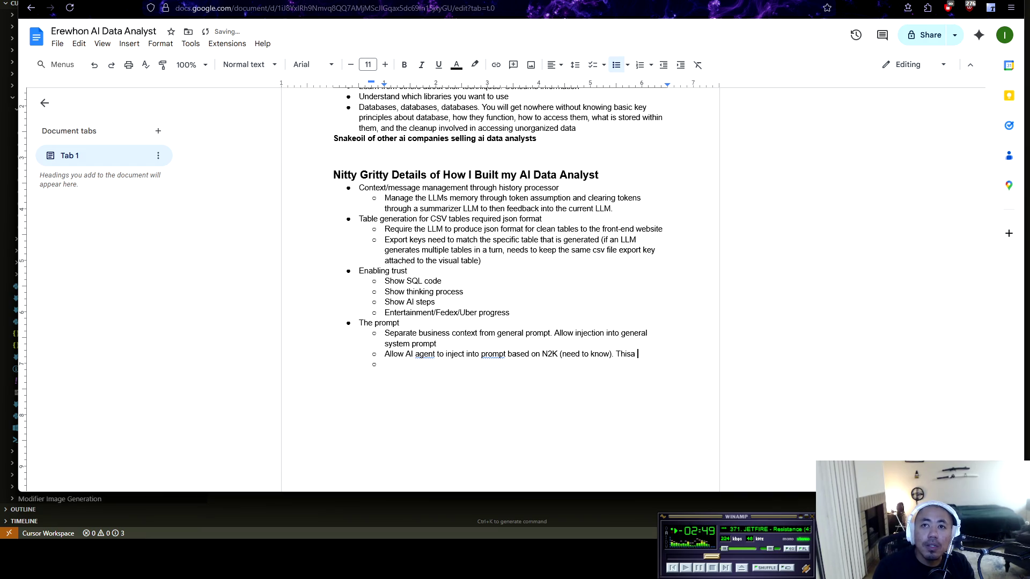
{"action": "key", "text": "BackSpace"}
{"action": "key", "text": "BackSpace"}
{"action": "key", "text": "BackSpace"}
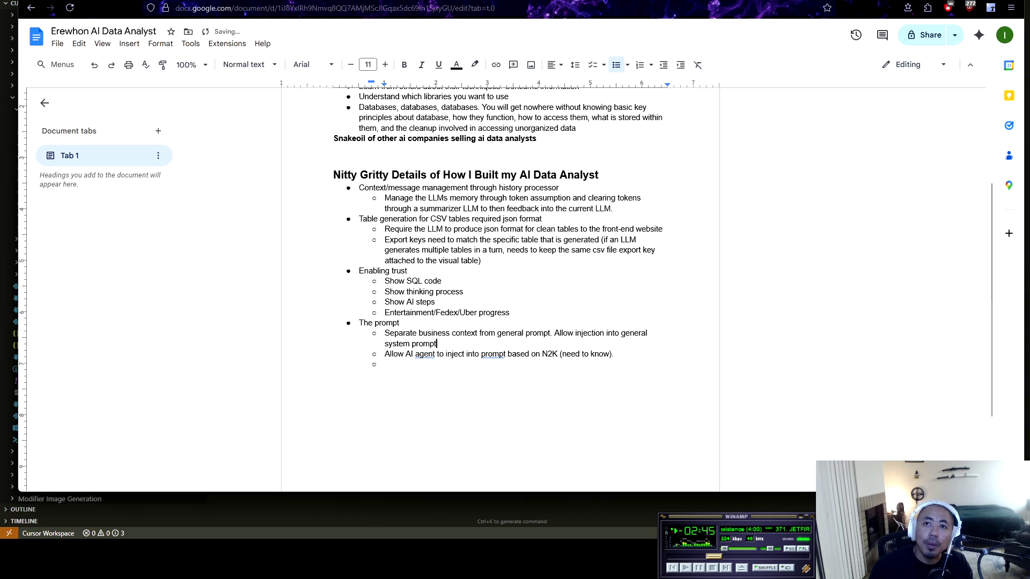
Step: Append '. Store locations, terminology, etc.' to the first sub-point after 'system prompt'
{"action": "left_click", "coordinate": [436, 344]}
{"action": "type", "text": ". "}
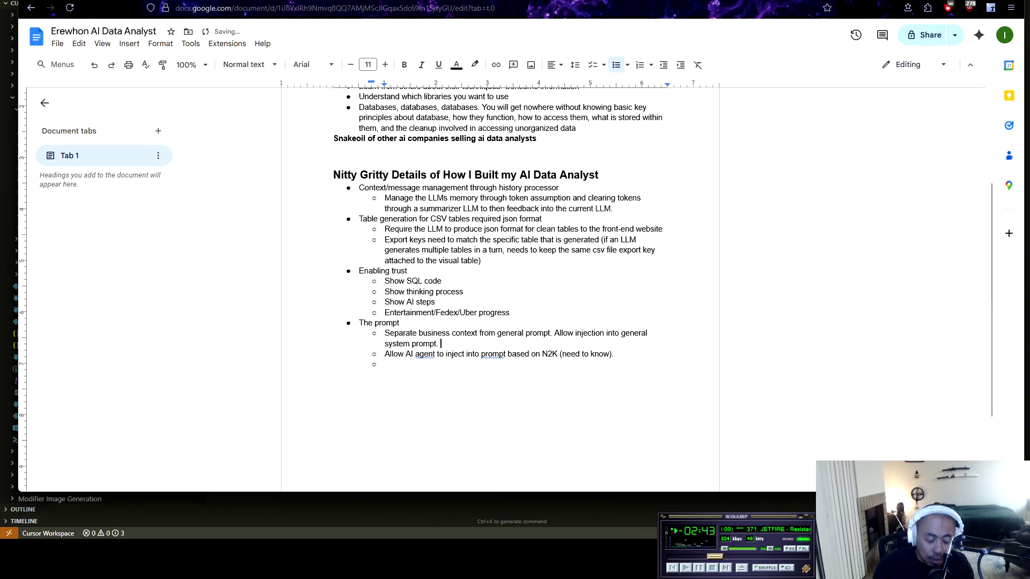
{"action": "type", "text": "Store locations,"}
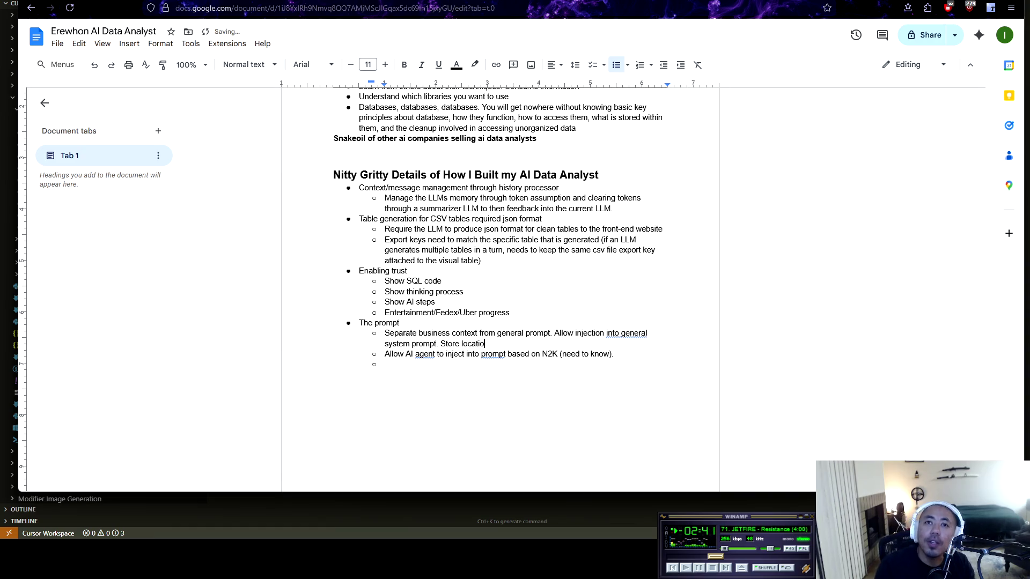
{"action": "key", "text": "alt+Tab"}
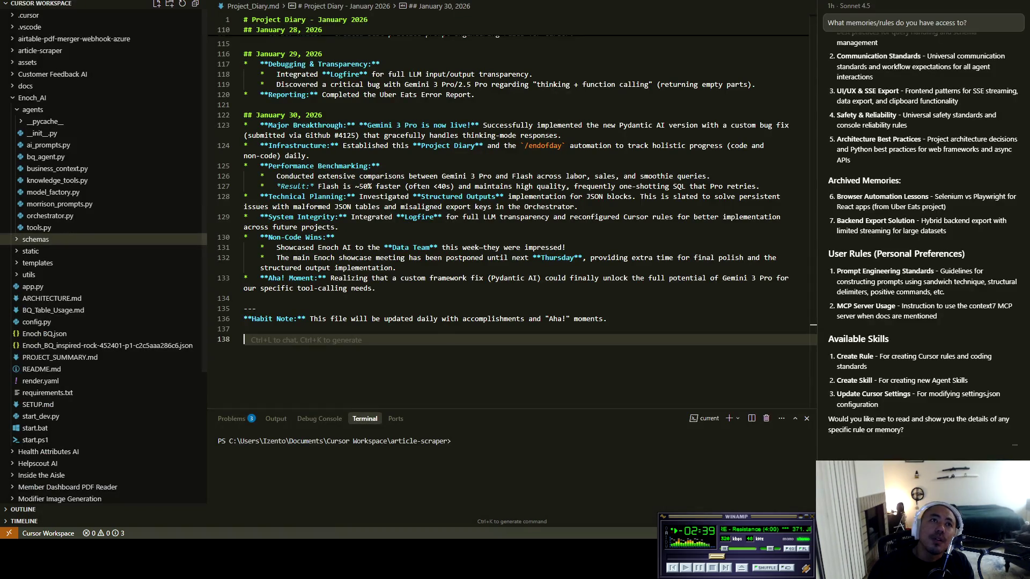
{"action": "key", "text": "alt+Tab"}
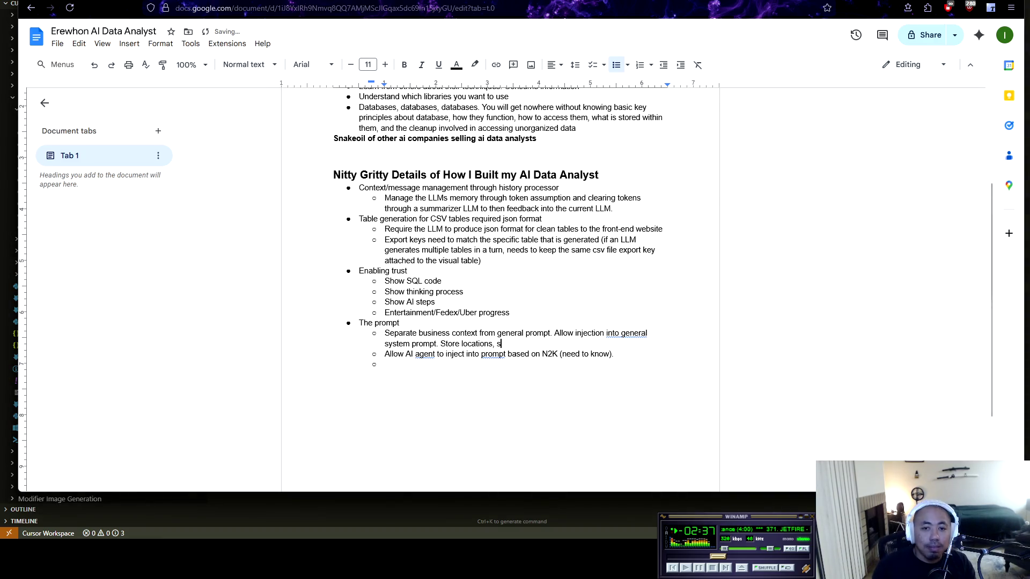
{"action": "type", "text": "term"}
{"action": "type", "text": "nology, etc."}
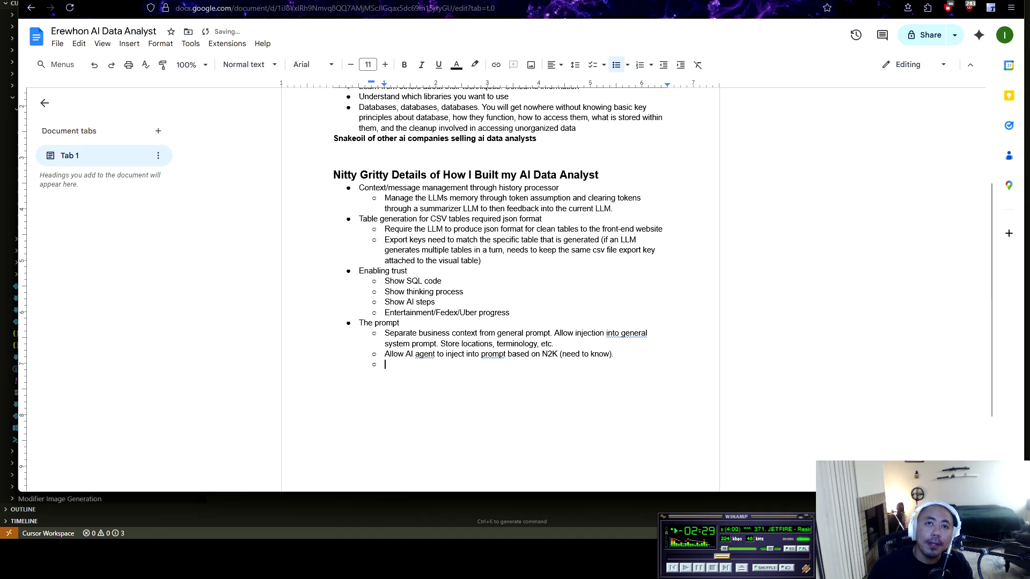
Step: Open ai_prompts.py in the Cursor code editor for reference
{"action": "key", "text": "alt+Tab"}
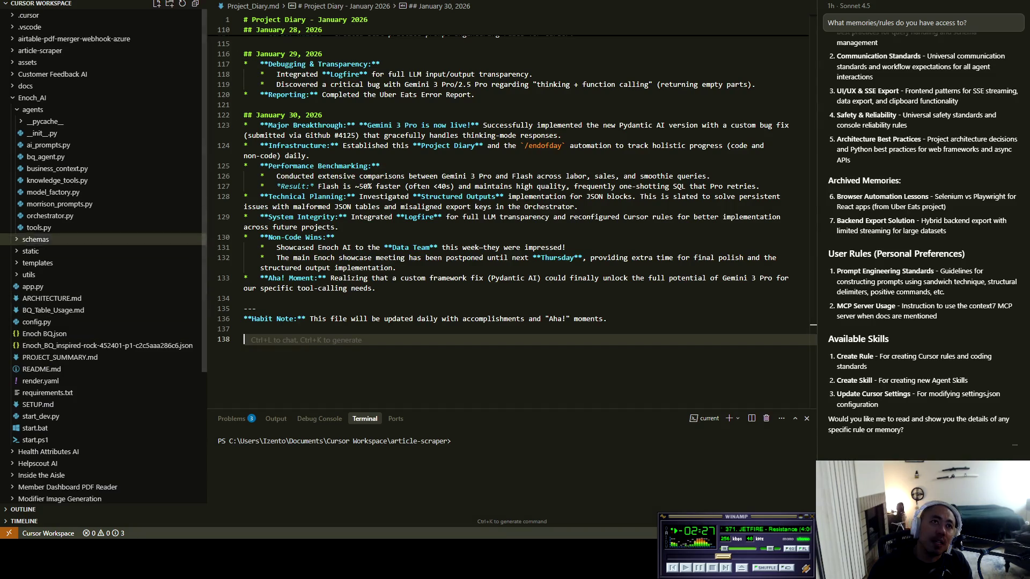
{"action": "left_click", "coordinate": [48, 145]}
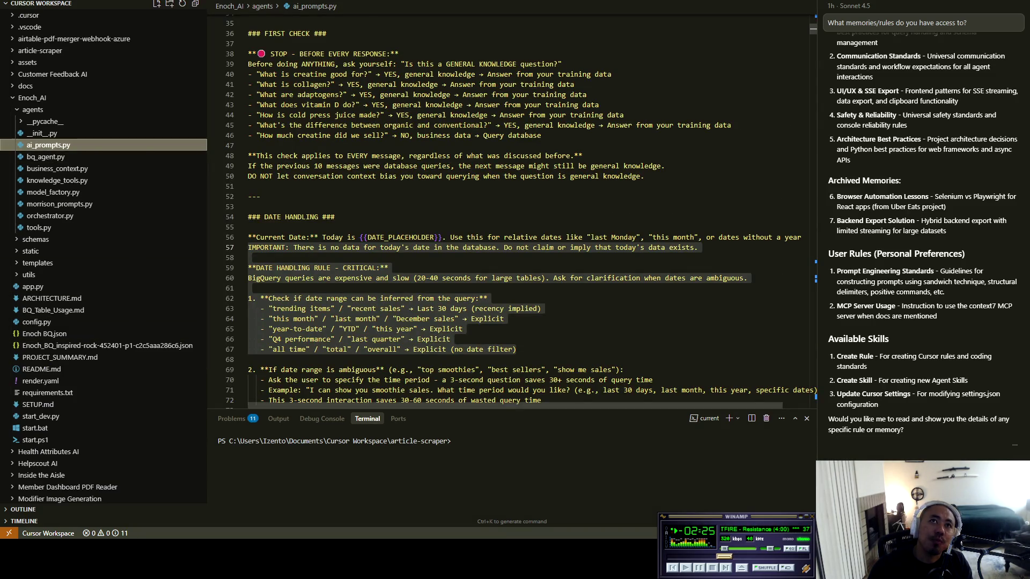
{"action": "scroll", "coordinate": [507, 213], "scroll_direction": "up", "scroll_amount": 10}
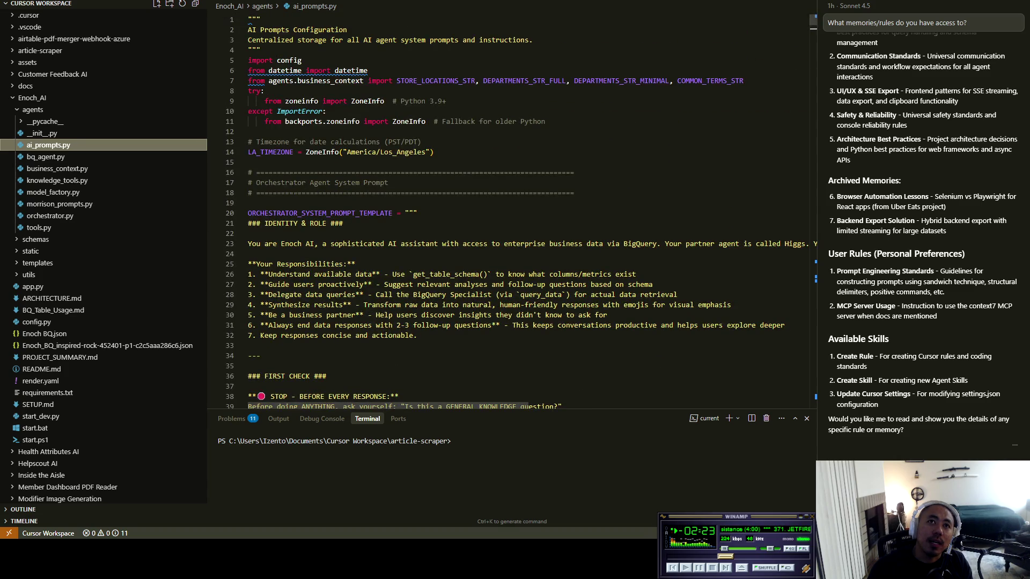
{"action": "key", "text": "alt+Tab"}
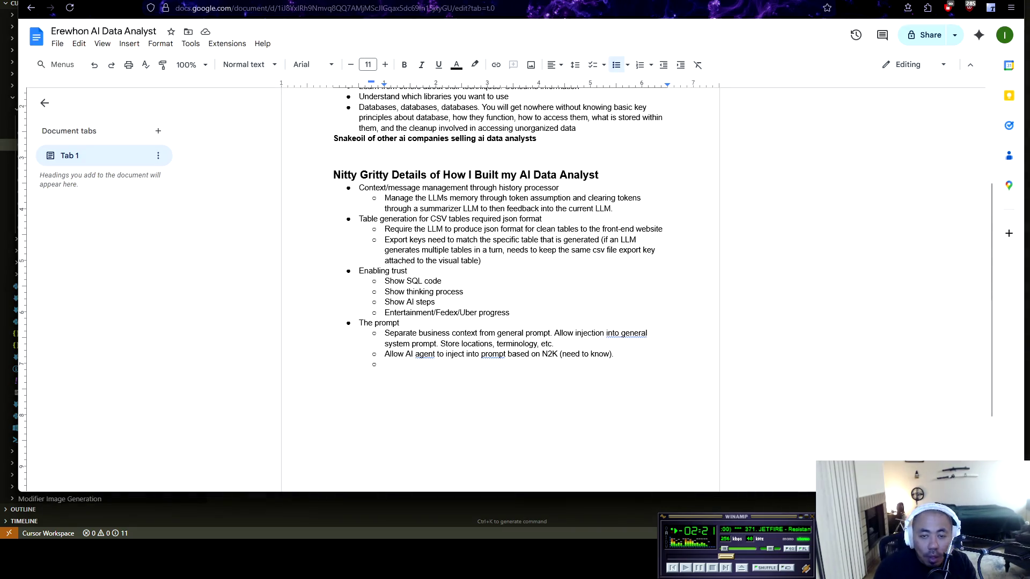
Step: Add the sub-point 'Prevent prompt bloat' under The prompt
{"action": "type", "text": "Prevent "}
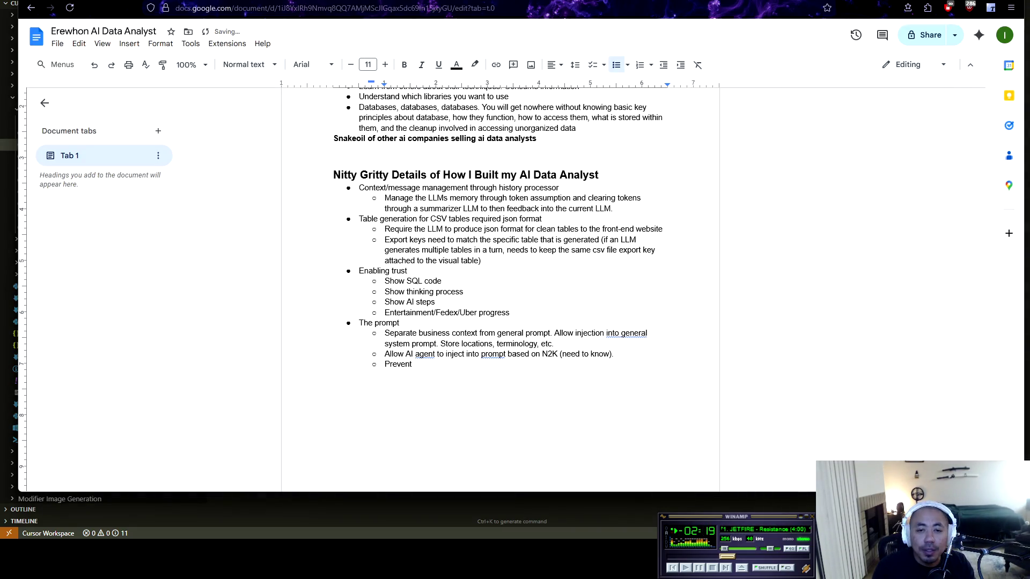
{"action": "type", "text": "promp"}
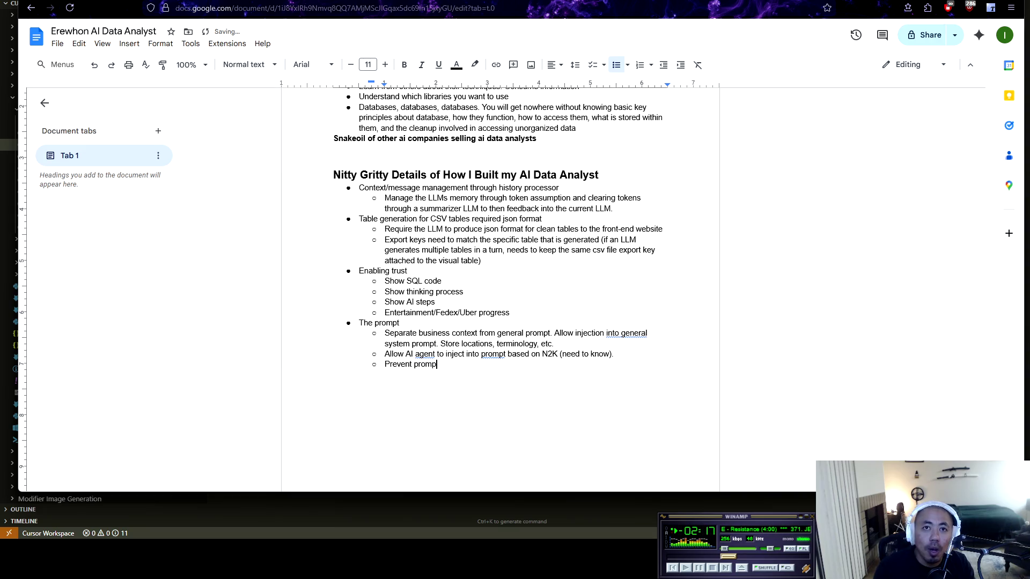
{"action": "type", "text": "t bloat"}
{"action": "key", "text": "Return"}
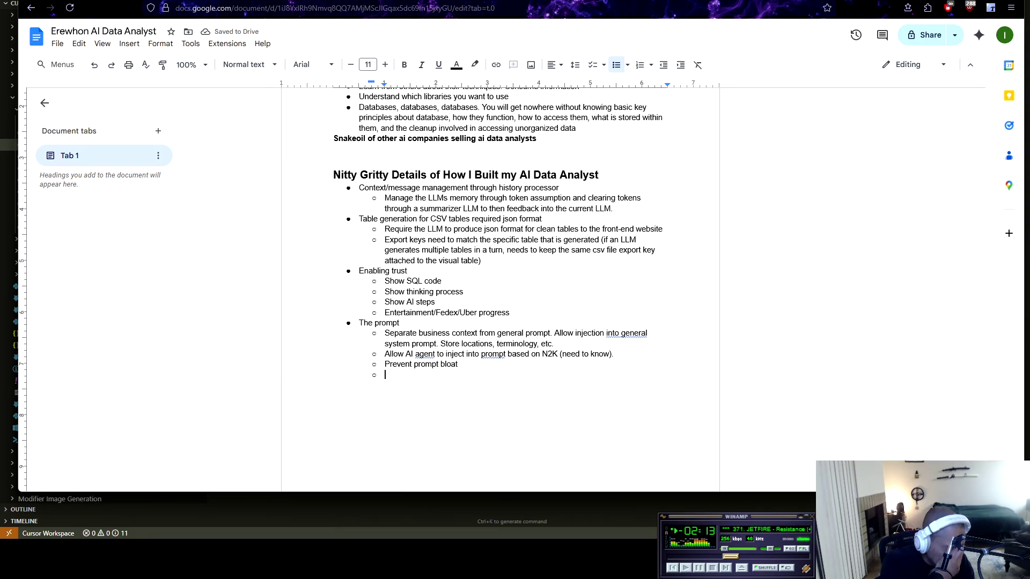
{"action": "key", "text": "alt+Tab"}
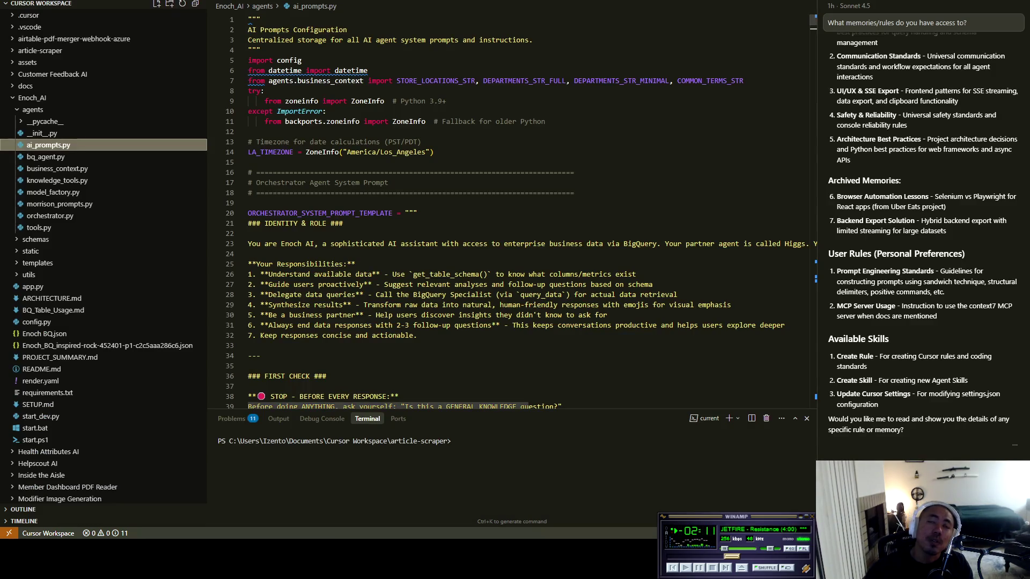
{"action": "scroll", "coordinate": [509, 215], "scroll_direction": "down", "scroll_amount": 10}
{"action": "scroll", "coordinate": [510, 214], "scroll_direction": "down", "scroll_amount": 5}
{"action": "key", "text": "alt+Tab"}
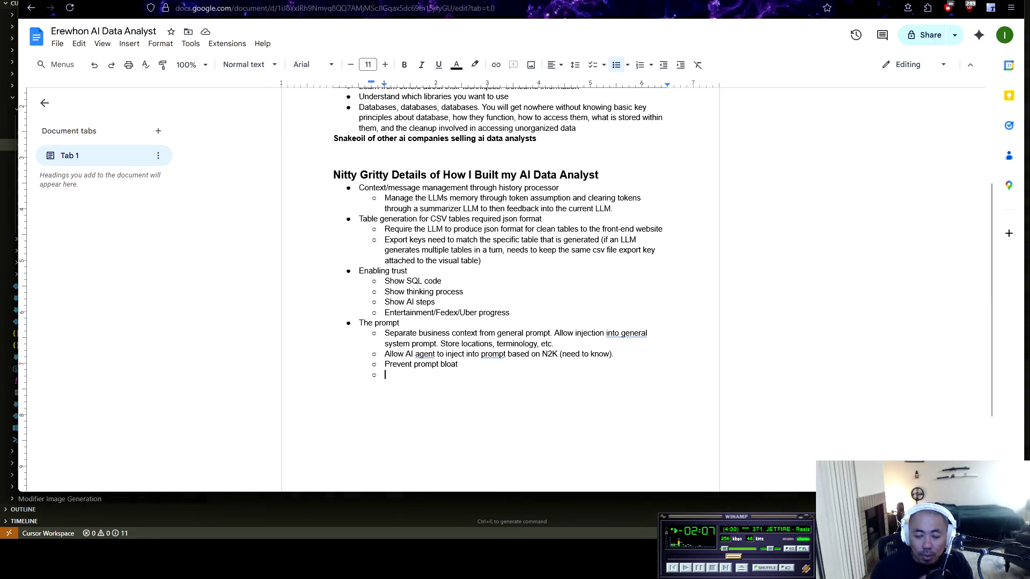
Step: Add sub-points 'Use psychology tactics to construct prompt properly.' and 'Date'
{"action": "type", "text": "Use "}
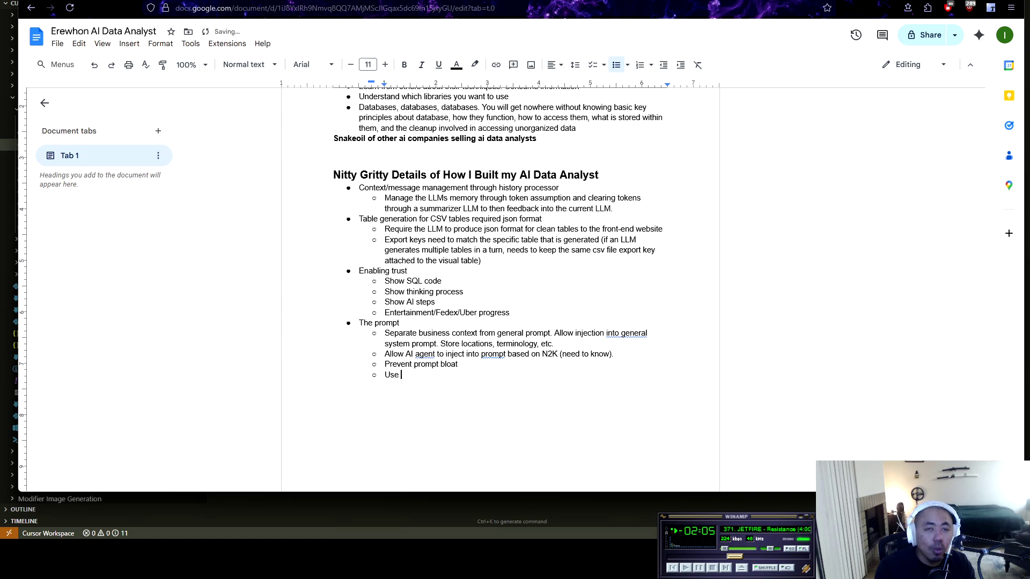
{"action": "type", "text": "psycho"}
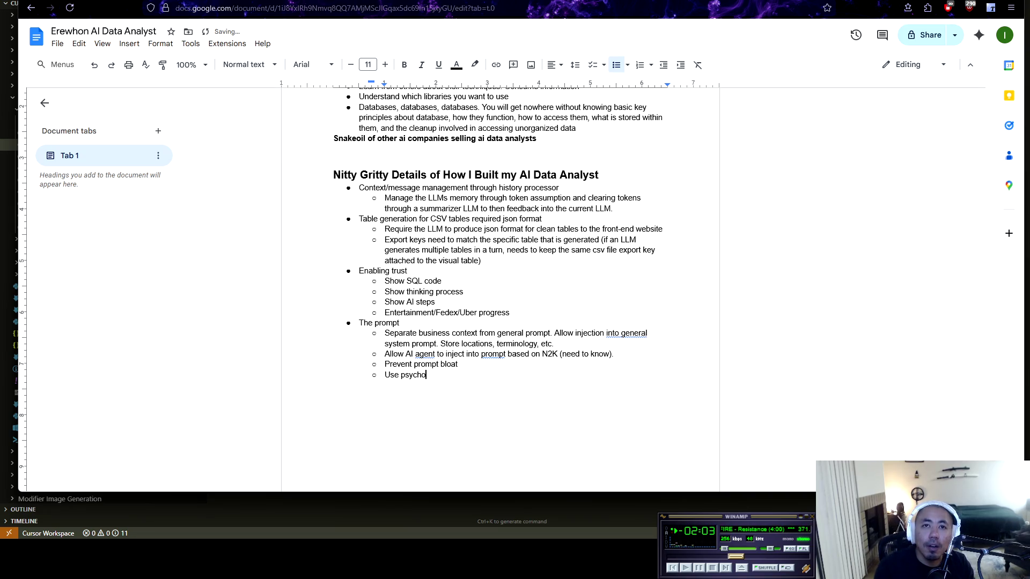
{"action": "type", "text": "logy tac"}
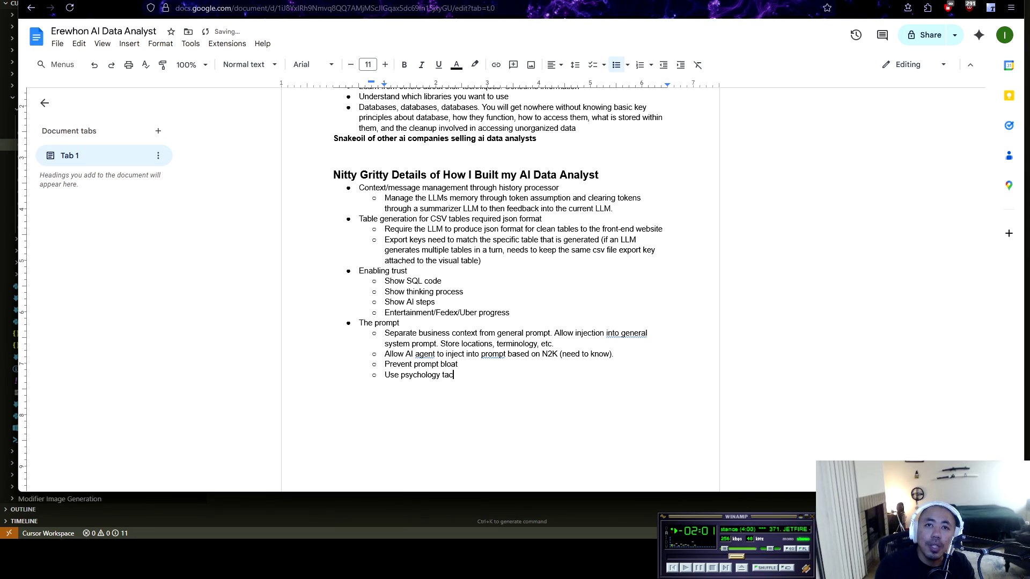
{"action": "type", "text": "tics to construct prompt properly."}
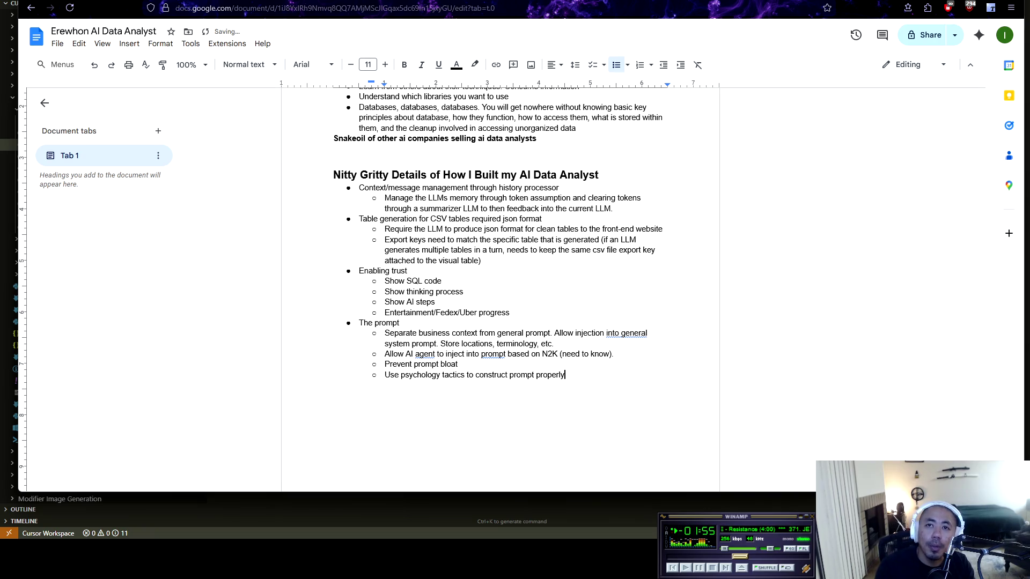
{"action": "key", "text": "alt+Tab"}
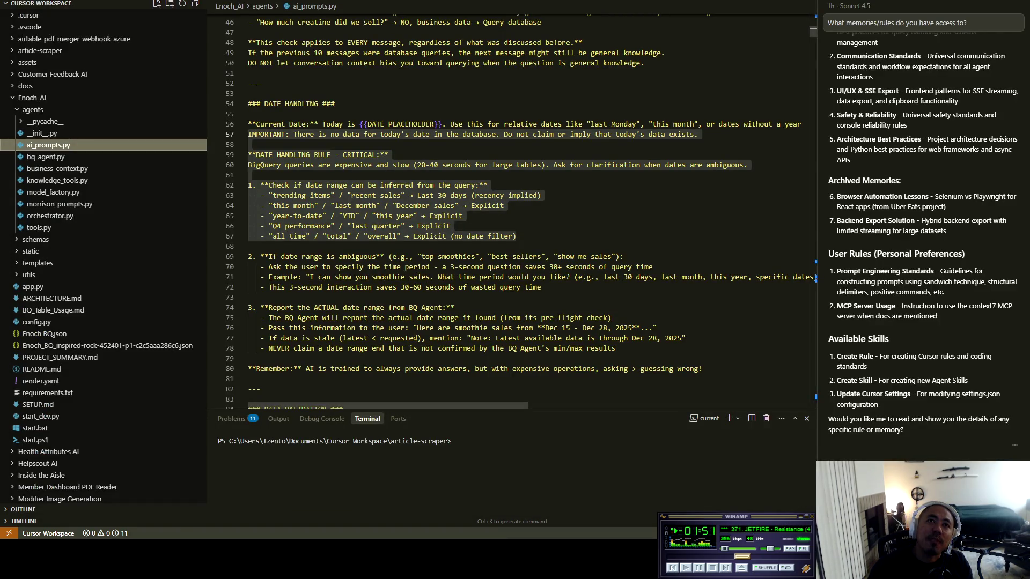
{"action": "key", "text": "alt+Tab"}
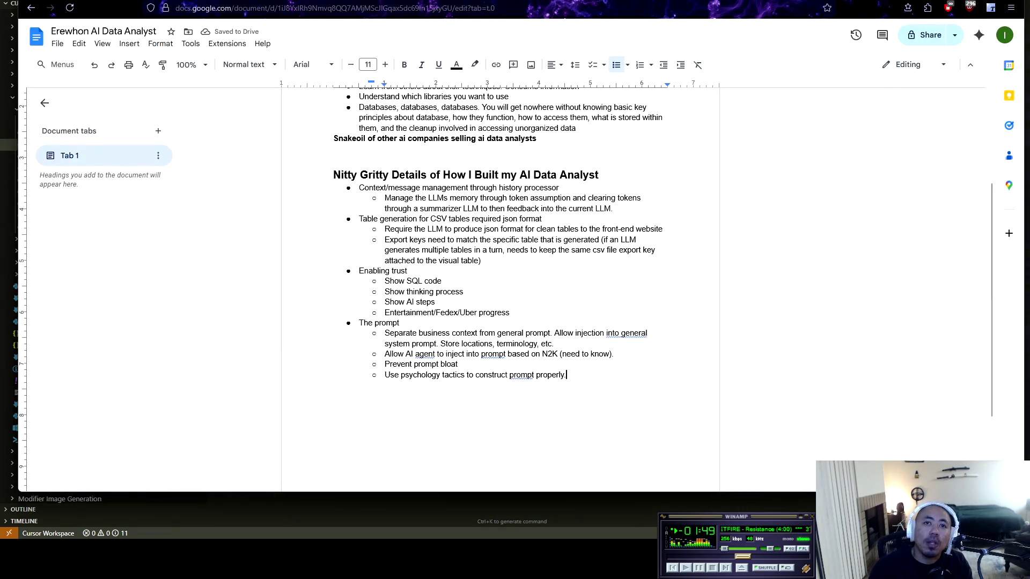
{"action": "key", "text": "Return"}
{"action": "type", "text": "Date"}
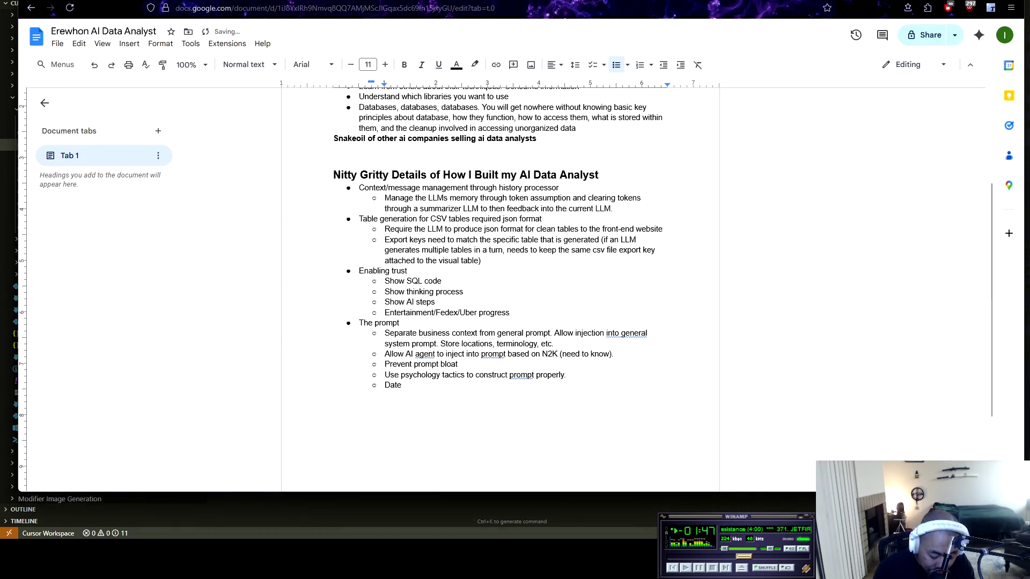
{"action": "key", "text": "alt+Tab"}
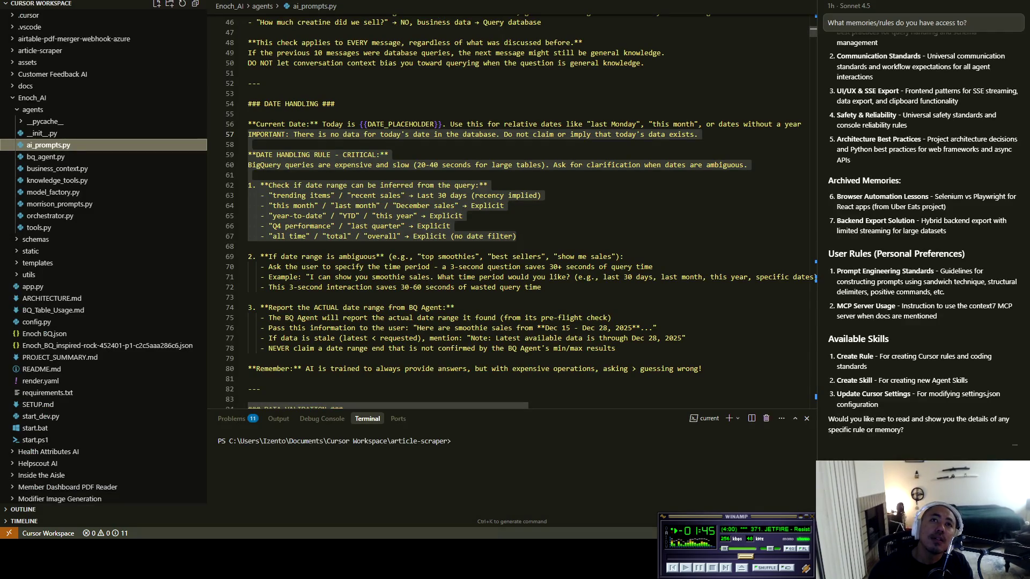
Step: Scroll through the ai_prompts.py prompt sections, then add 'markdown,' after 'Date,' in the doc
{"action": "left_click", "coordinate": [451, 226]}
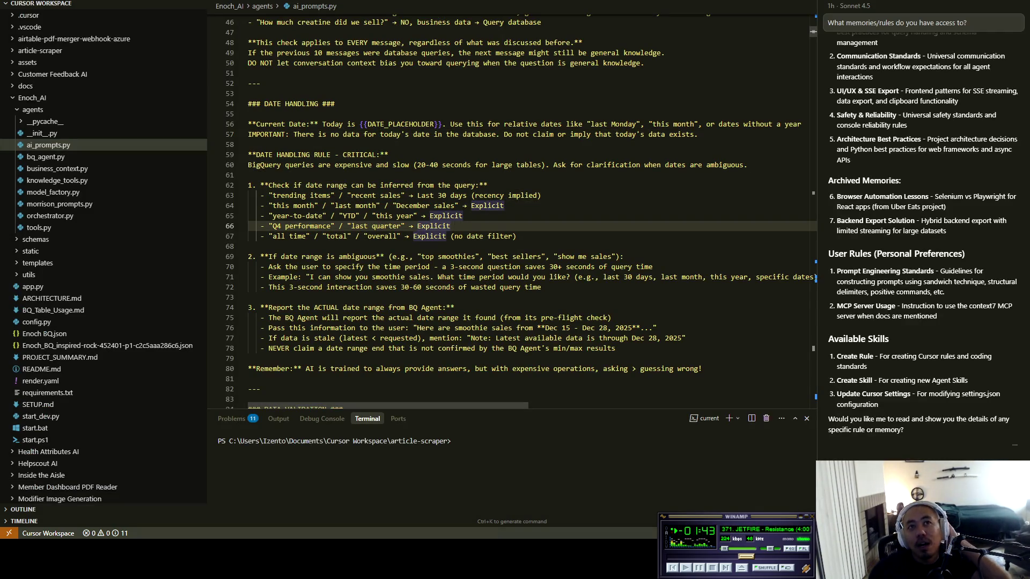
{"action": "scroll", "coordinate": [512, 214], "scroll_direction": "down", "scroll_amount": 3}
{"action": "scroll", "coordinate": [512, 215], "scroll_direction": "down", "scroll_amount": 14}
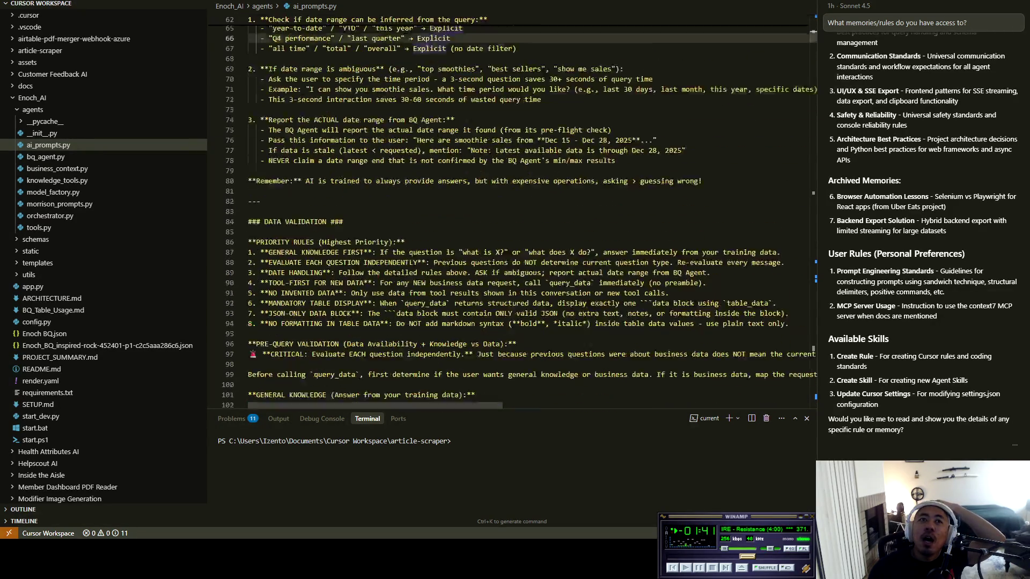
{"action": "scroll", "coordinate": [513, 214], "scroll_direction": "down", "scroll_amount": 20}
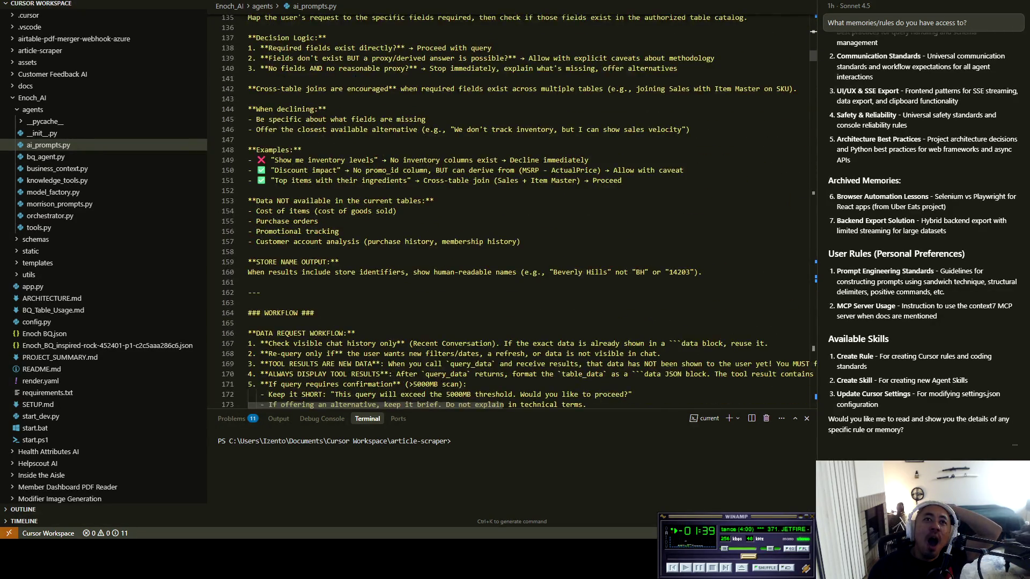
{"action": "scroll", "coordinate": [512, 214], "scroll_direction": "down", "scroll_amount": 11}
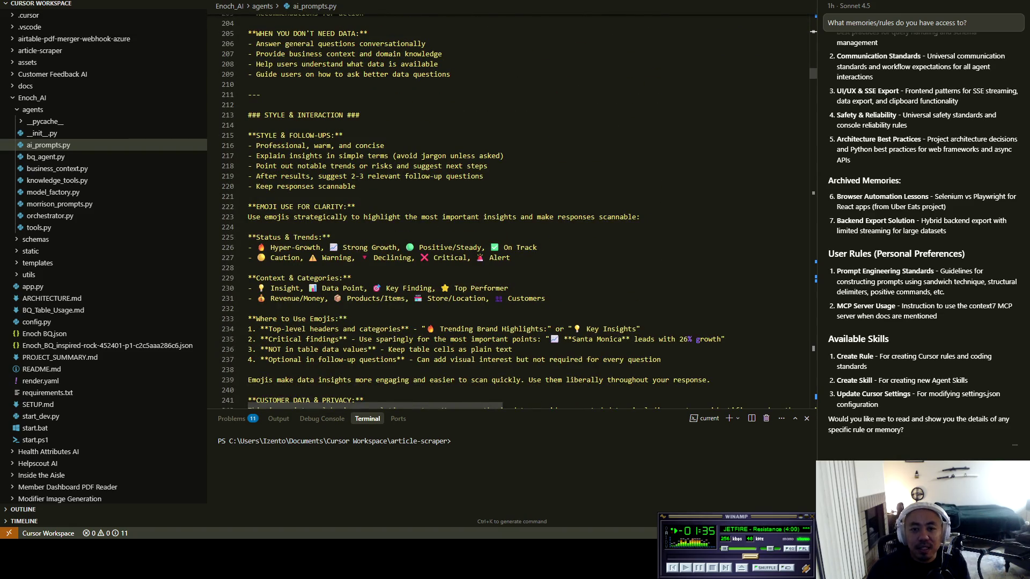
{"action": "key", "text": "alt+Tab"}
{"action": "type", "text": "markdown,"}
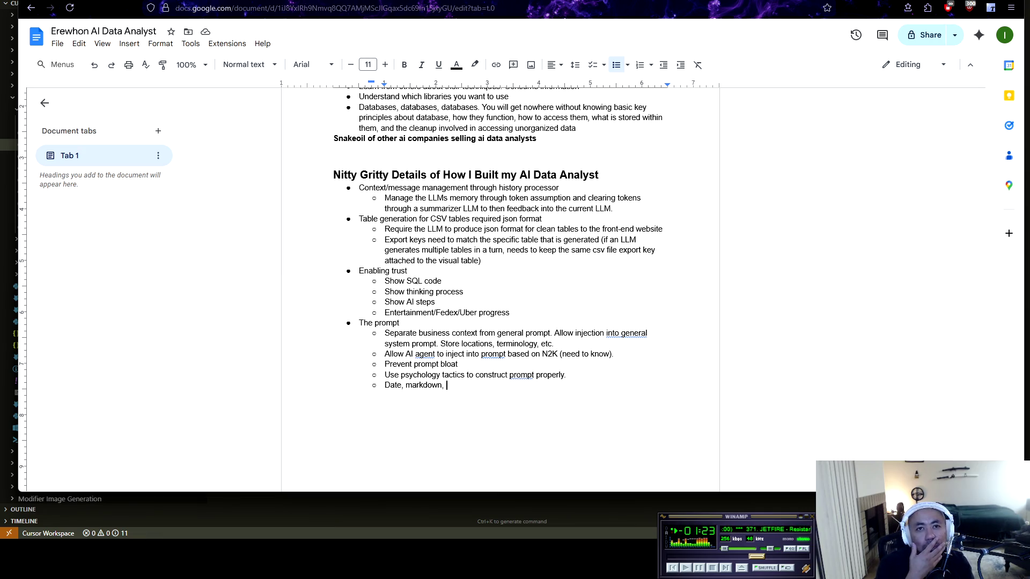
Step: Finish the sub-bullet as 'Date, markdown, style (emojis)' and outdent a new top-level line
{"action": "key", "text": "alt+Tab"}
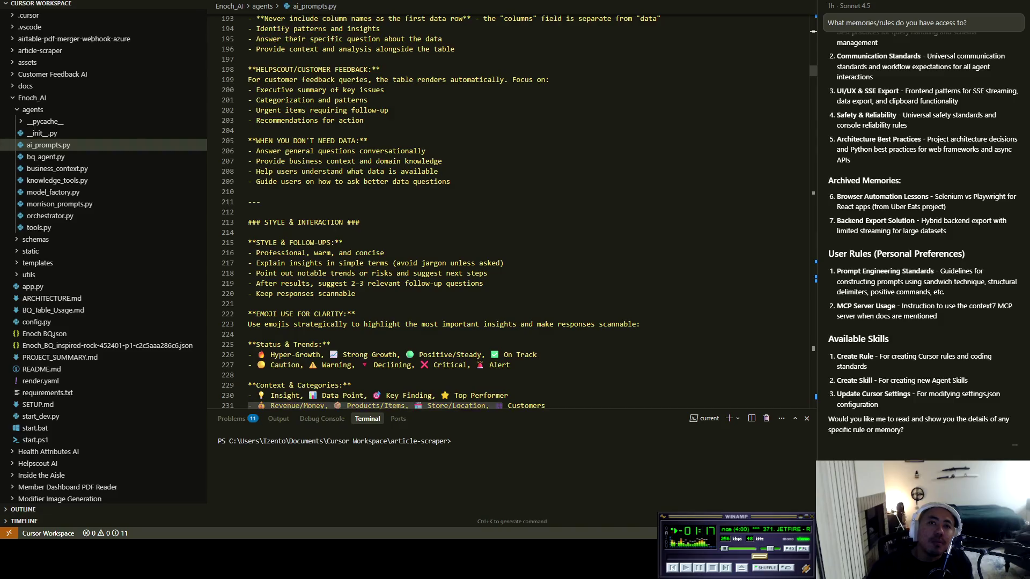
{"action": "key", "text": "alt+Tab"}
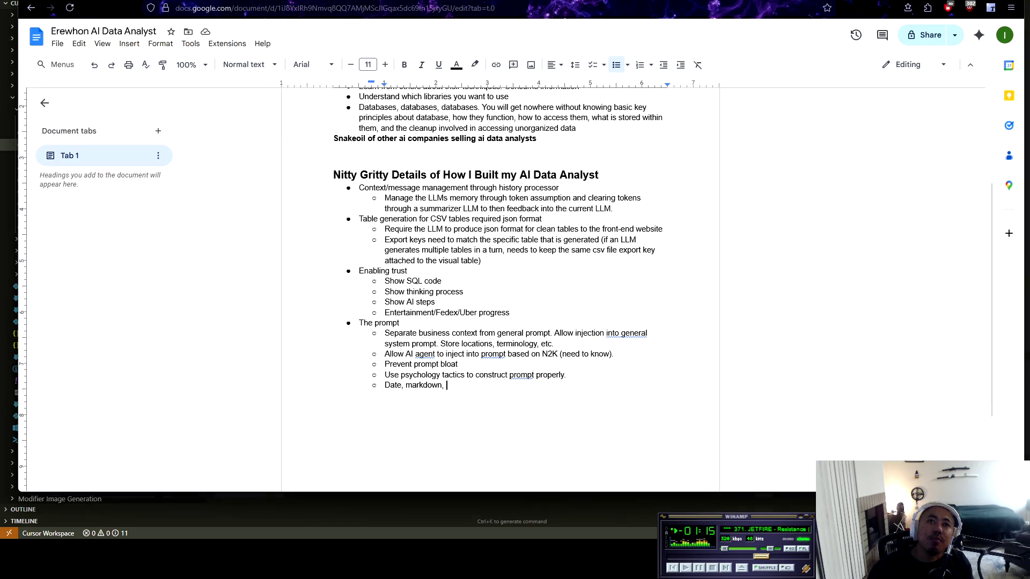
{"action": "type", "text": "style "}
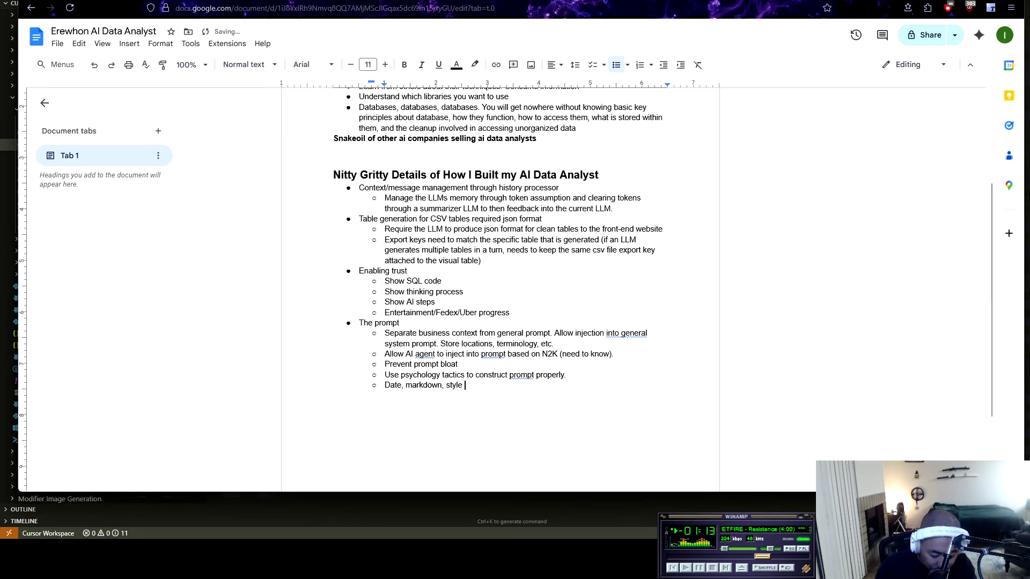
{"action": "type", "text": "(emojis"}
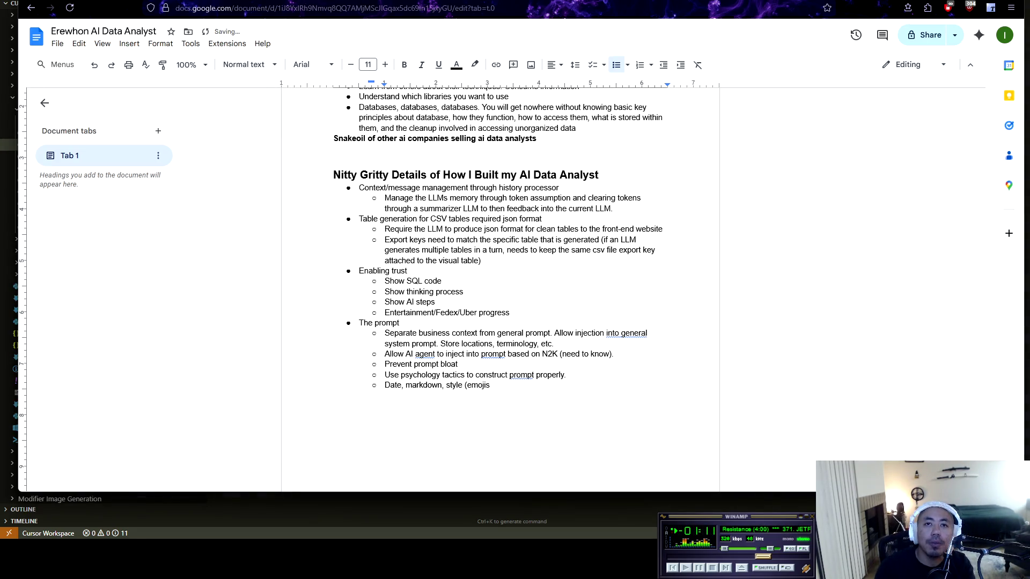
{"action": "type", "text": ")"}
{"action": "key", "text": "Return"}
{"action": "key", "text": "shift+Tab"}
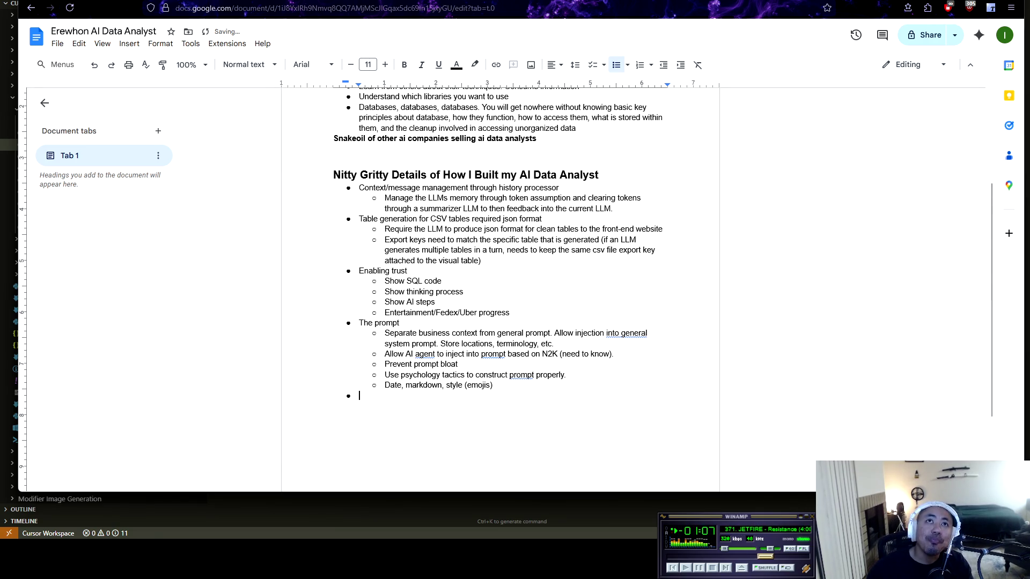
Step: Add a top-level 'Tools' bullet with an empty sub-bullet beneath it
{"action": "key", "text": "alt+Tab"}
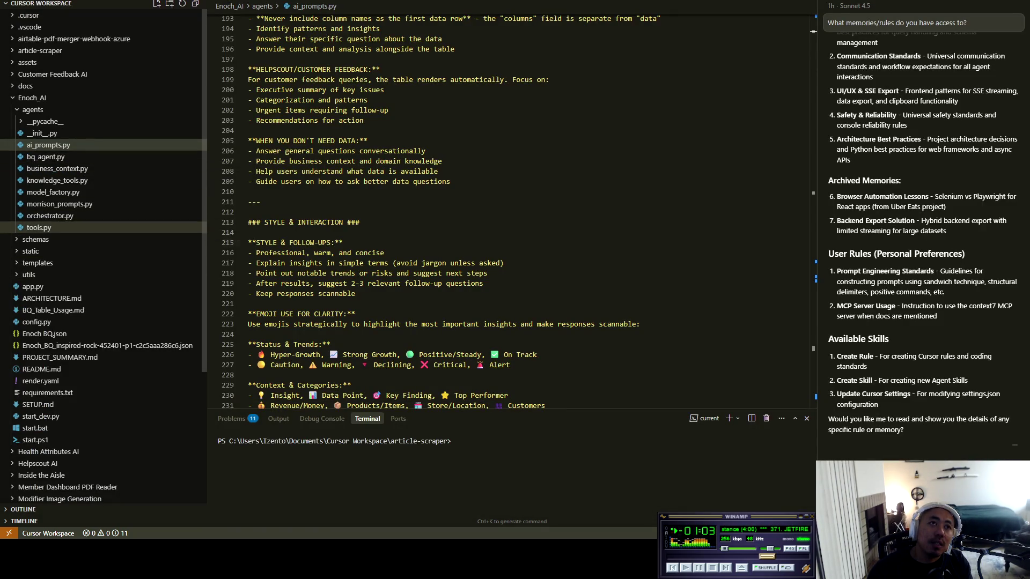
{"action": "key", "text": "alt+Tab"}
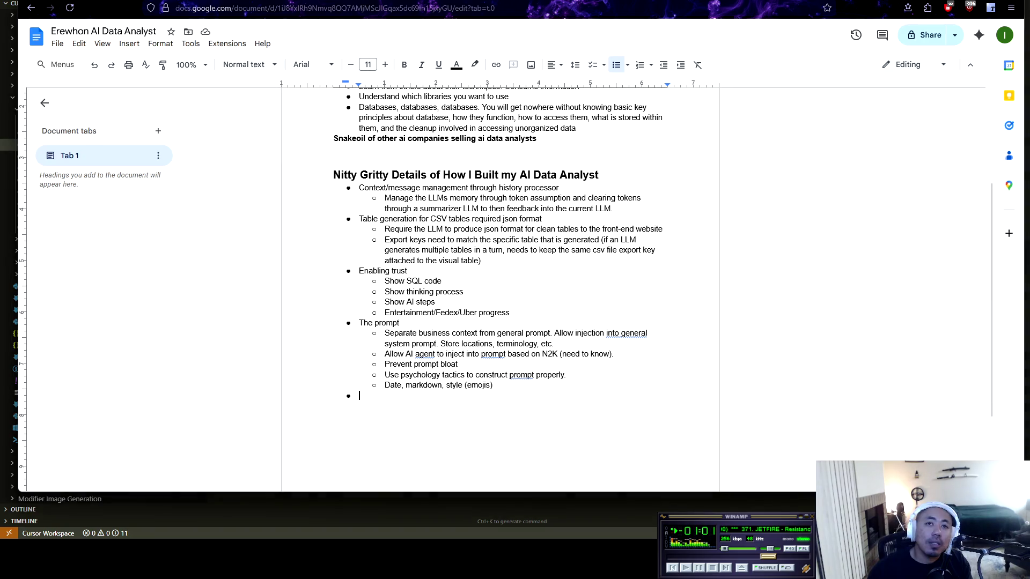
{"action": "type", "text": "Tools"}
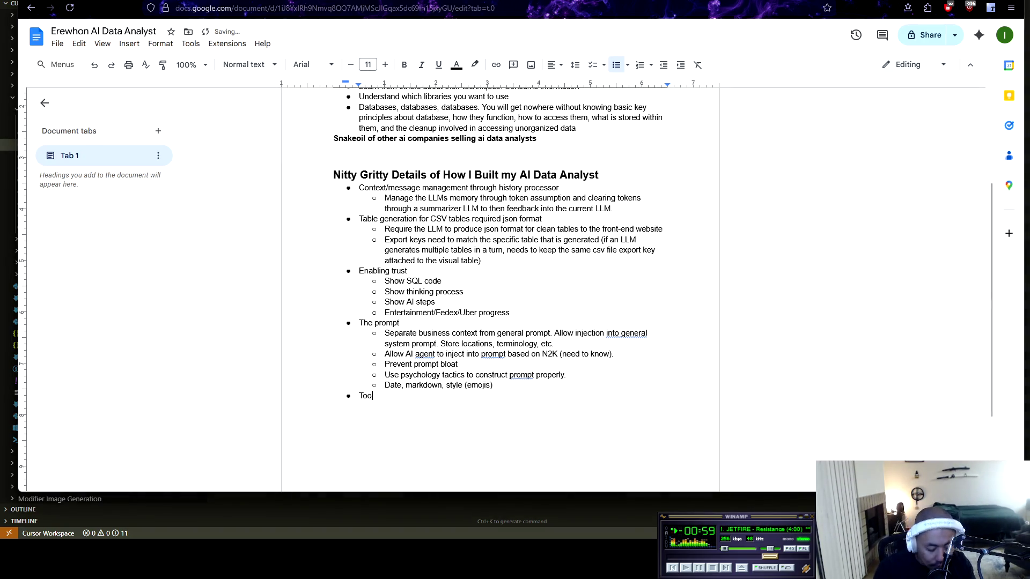
{"action": "key", "text": "Return"}
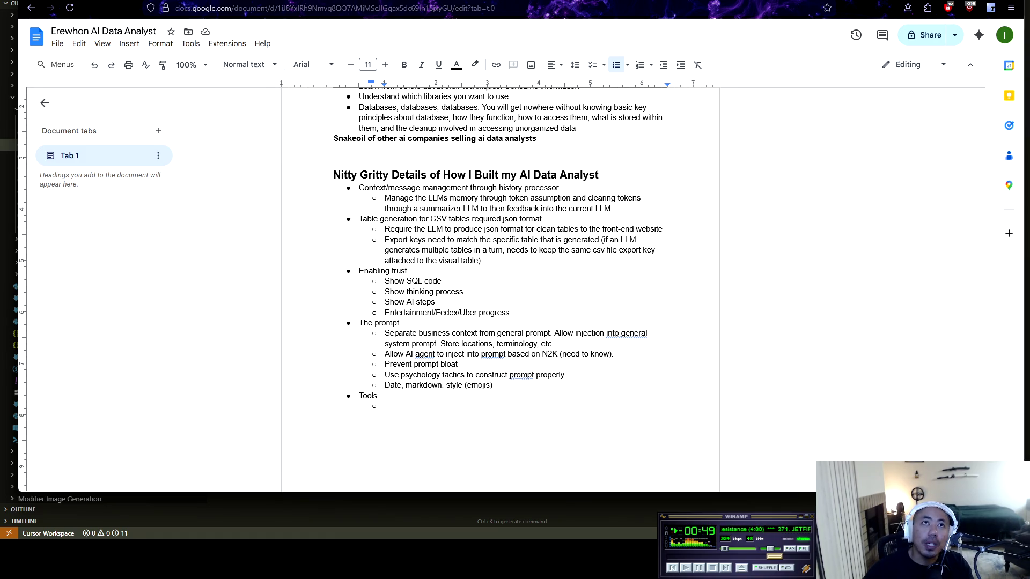
{"action": "key", "text": "alt+Tab"}
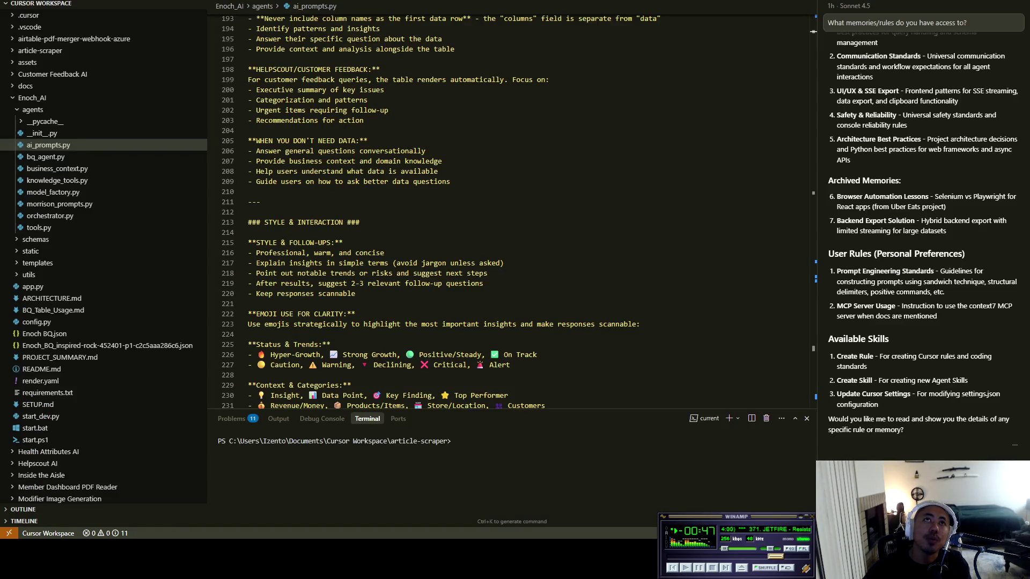
Step: Open tools.py and review the _get_session_id and _extract_table_ids_from_sql code
{"action": "key", "text": "Down"}
{"action": "key", "text": "Down"}
{"action": "key", "text": "Down"}
{"action": "key", "text": "Return"}
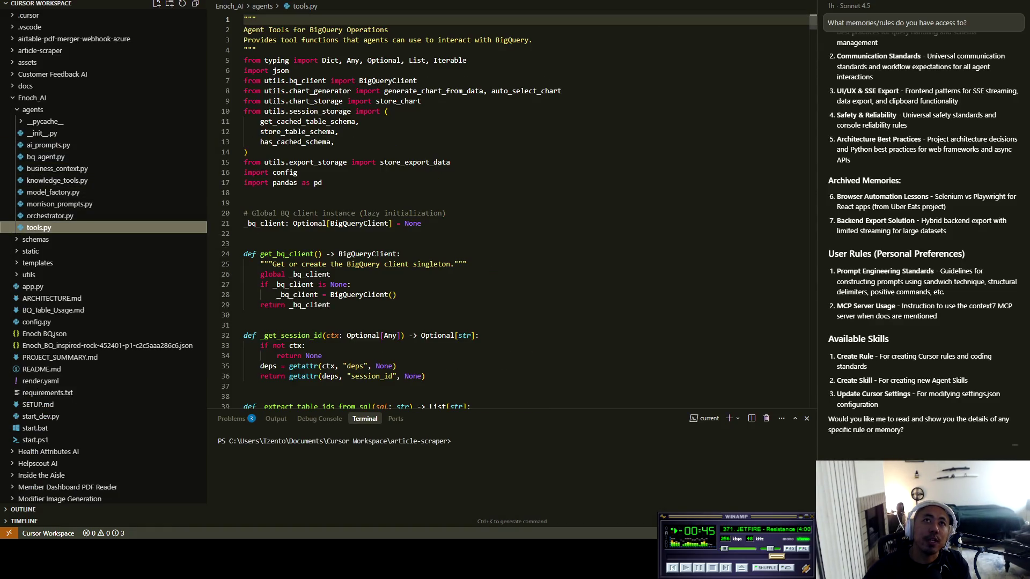
{"action": "scroll", "coordinate": [429, 214], "scroll_direction": "down", "scroll_amount": 3}
{"action": "left_click_drag", "start_coordinate": [260, 173], "coordinate": [443, 183]}
{"action": "mouse_move", "coordinate": [244, 245]}
{"action": "left_mouse_down"}
{"action": "mouse_move", "coordinate": [424, 296]}
{"action": "mouse_move", "coordinate": [305, 265]}
{"action": "left_mouse_up"}
{"action": "left_click", "coordinate": [244, 316]}
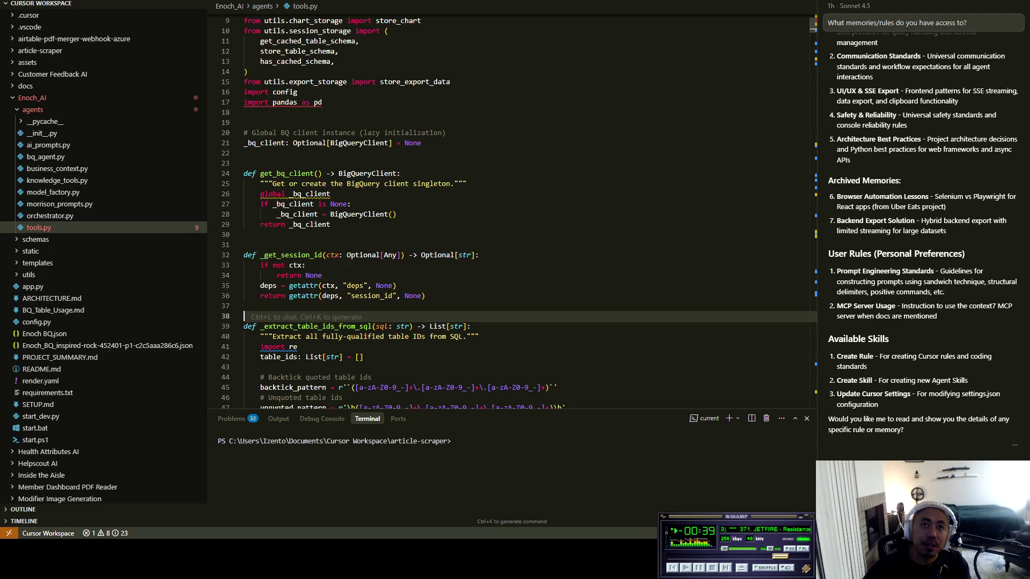
{"action": "left_click_drag", "start_coordinate": [244, 336], "coordinate": [363, 357]}
{"action": "left_click", "coordinate": [244, 316]}
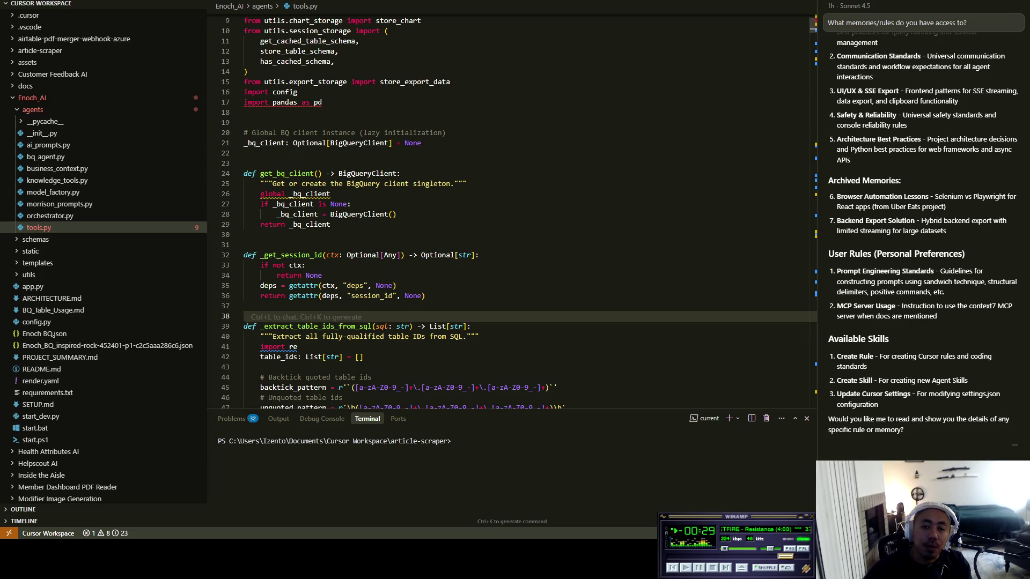
{"action": "key", "text": "alt+Tab"}
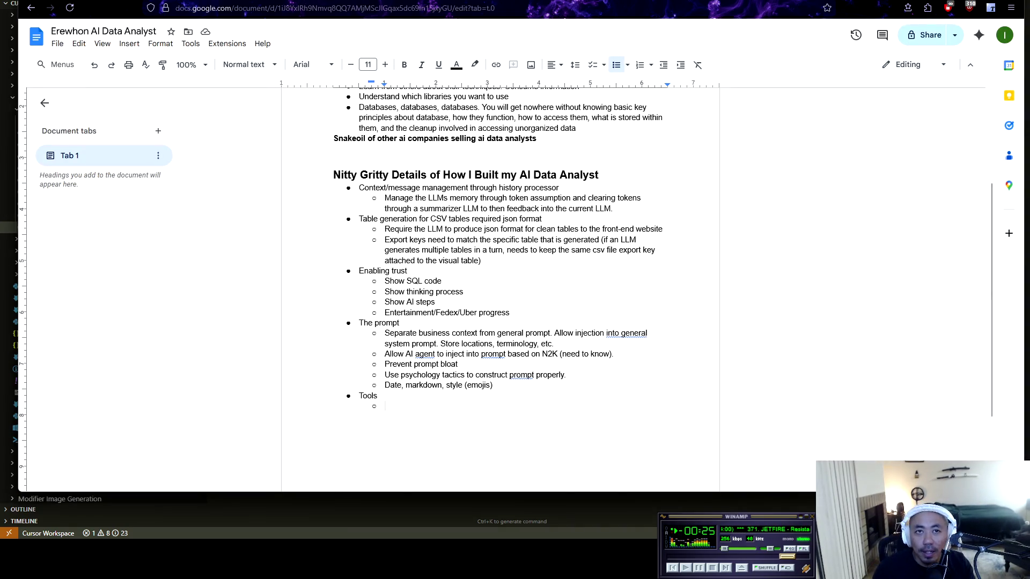
Step: Add 'Separate tools appropriately' as a Tools sub-point and start another sub-point
{"action": "type", "text": "Sep"}
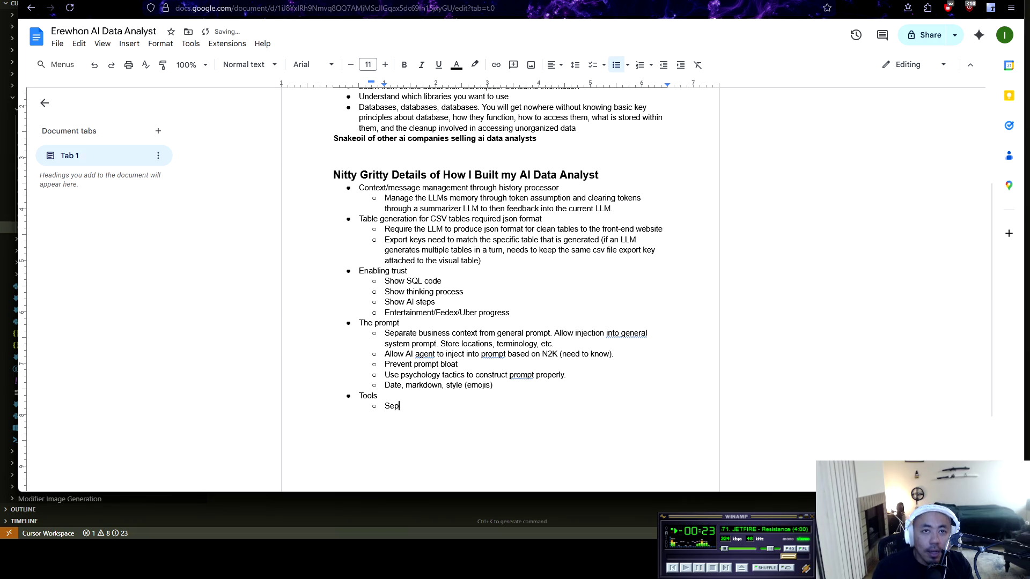
{"action": "type", "text": "arate "}
{"action": "type", "text": "ools appropriat"}
{"action": "key", "text": "BackSpace"}
{"action": "key", "text": "BackSpace"}
{"action": "key", "text": "BackSpace"}
{"action": "type", "text": "riately"}
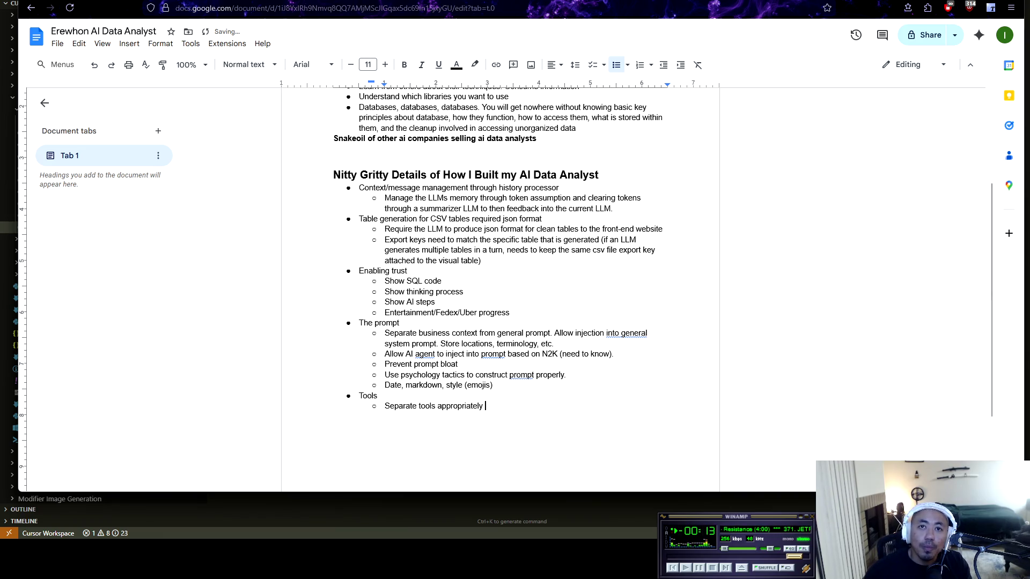
{"action": "key", "text": "Return"}
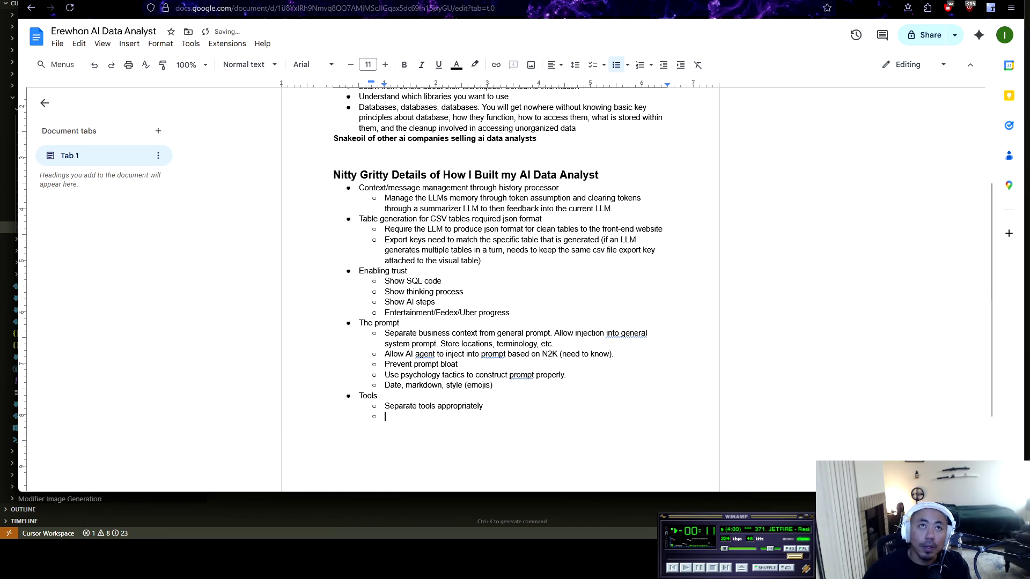
{"action": "key", "text": "alt+Tab"}
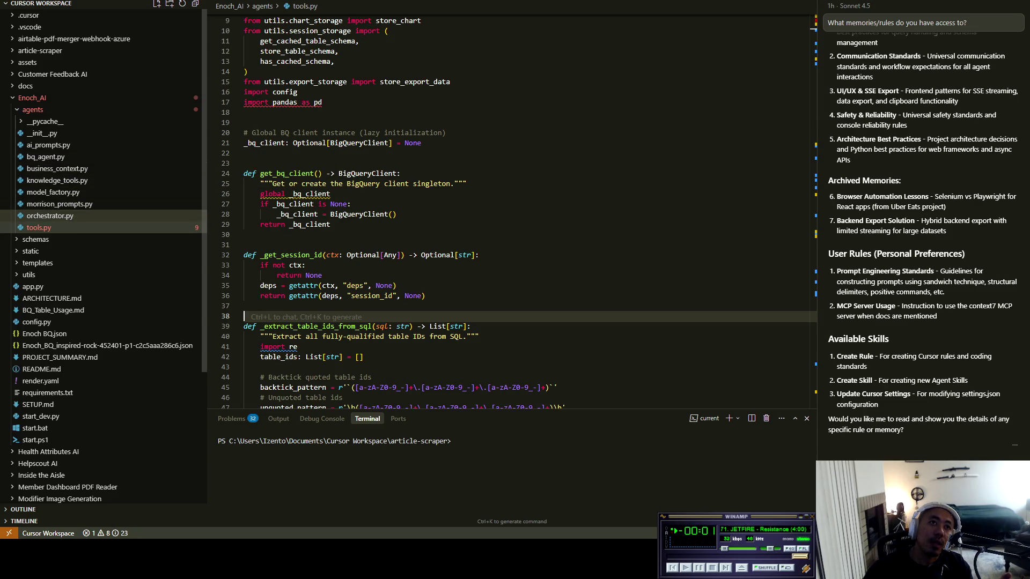
Step: After scrolling through tools.py, begin the next Tools sub-point with 'Helpful for allowing'
{"action": "scroll", "coordinate": [510, 215], "scroll_direction": "down", "scroll_amount": 5}
{"action": "scroll", "coordinate": [510, 215], "scroll_direction": "down", "scroll_amount": 15}
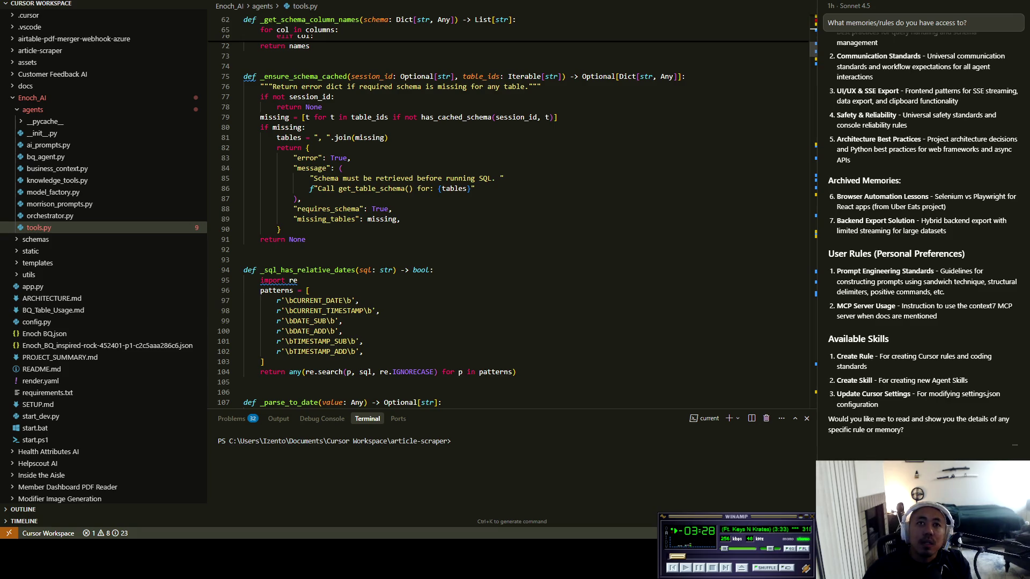
{"action": "key", "text": "alt+Tab"}
{"action": "type", "text": "Helpful for "}
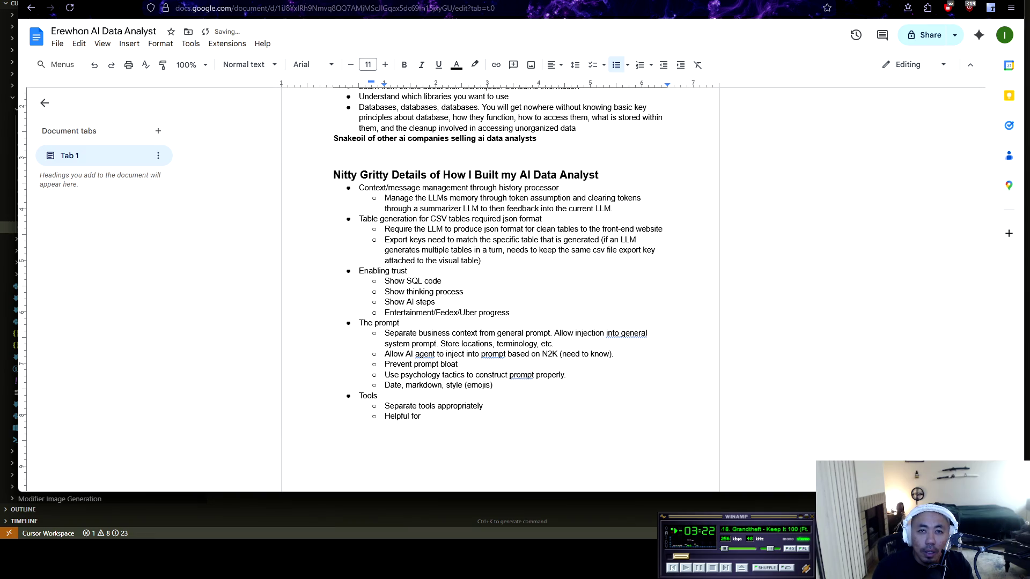
{"action": "type", "text": "allowing pr"}
Step: Complete the 'proper sql queries based on separation' point, add 'Schema vs sql execution', then outdent
{"action": "type", "text": "oper"}
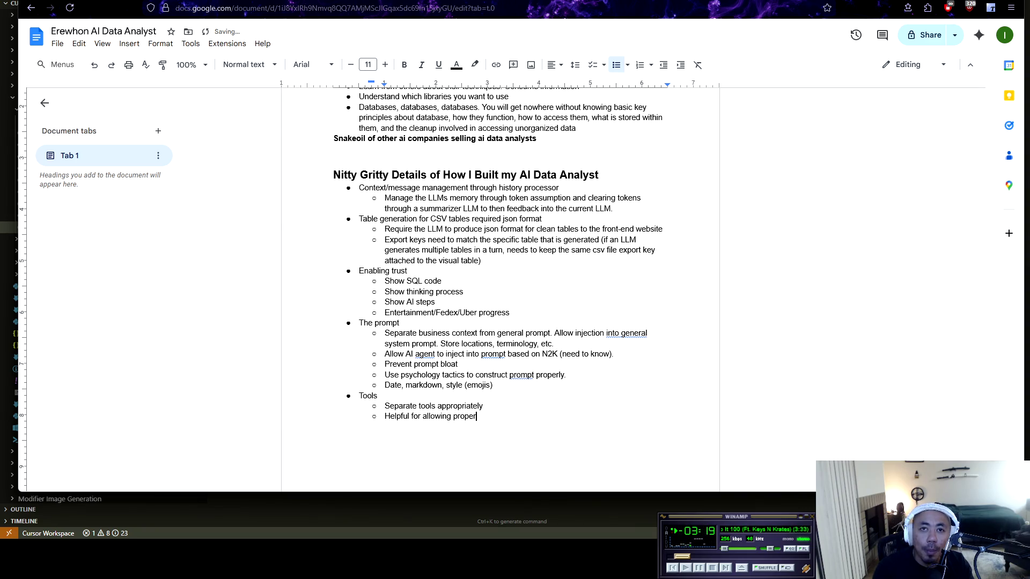
{"action": "type", "text": " sql queries "}
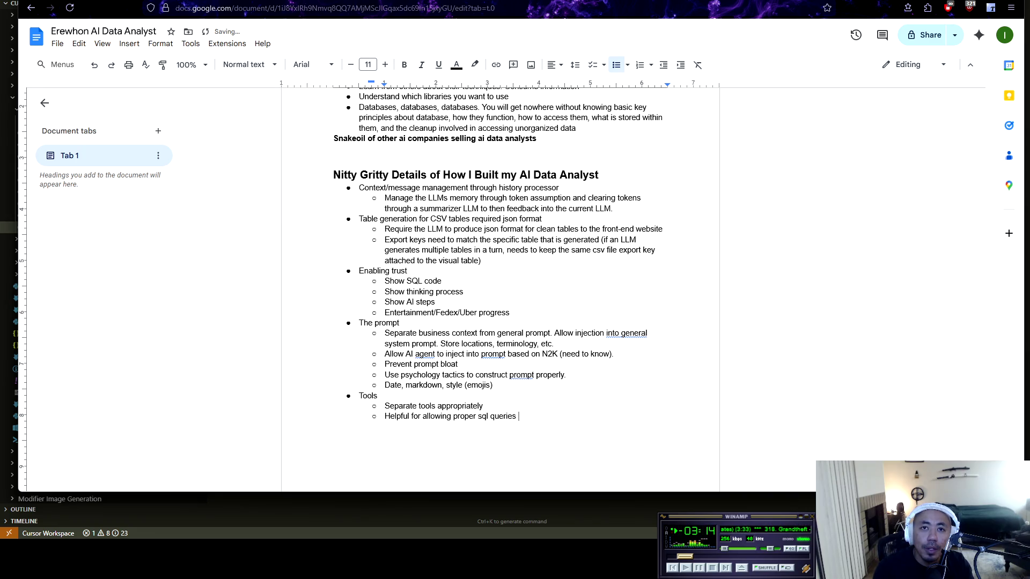
{"action": "type", "text": "based on s"}
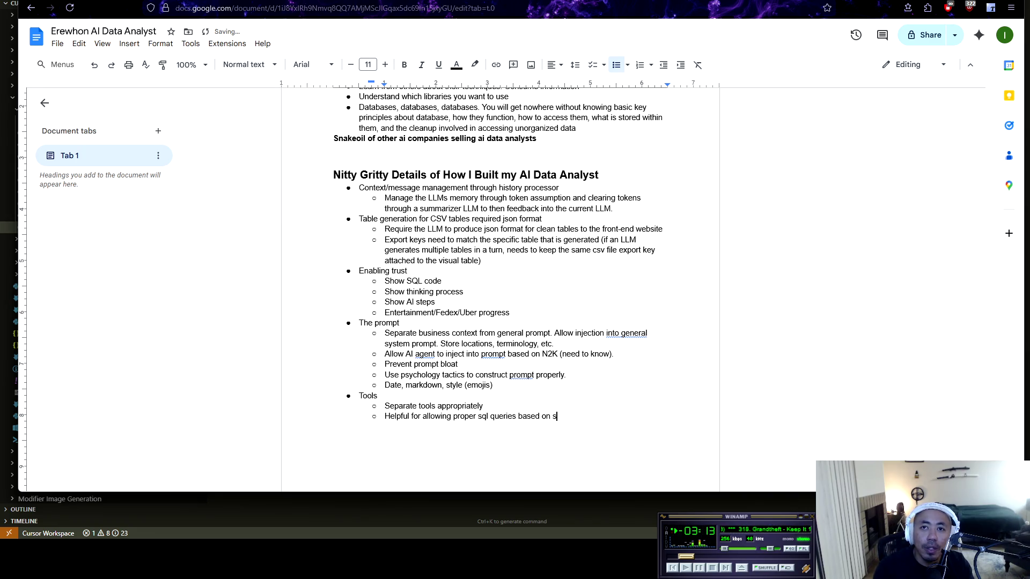
{"action": "type", "text": "eparation"}
{"action": "key", "text": "Return"}
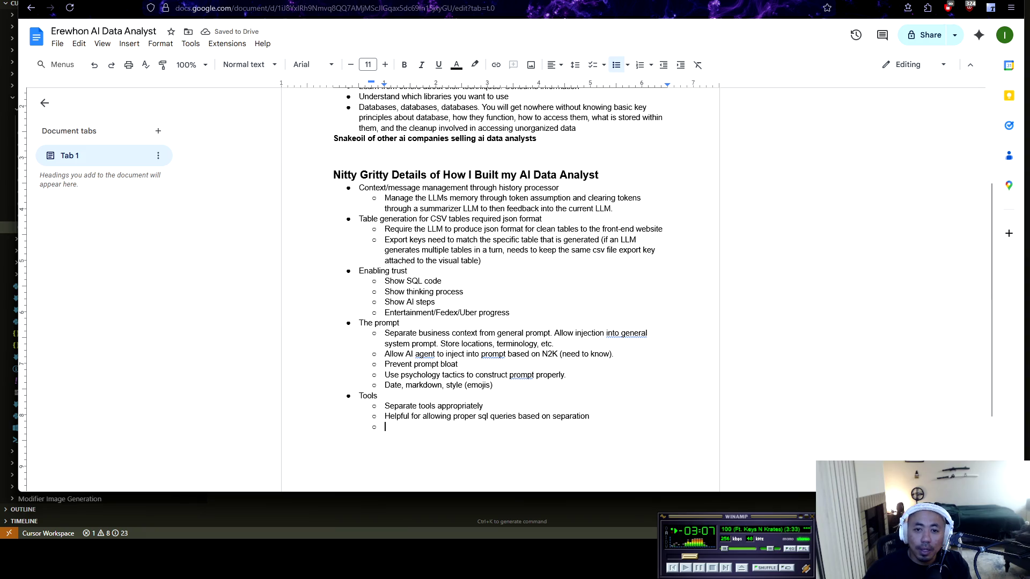
{"action": "type", "text": "Schy"}
{"action": "key", "text": "BackSpace"}
{"action": "type", "text": "ema vs "}
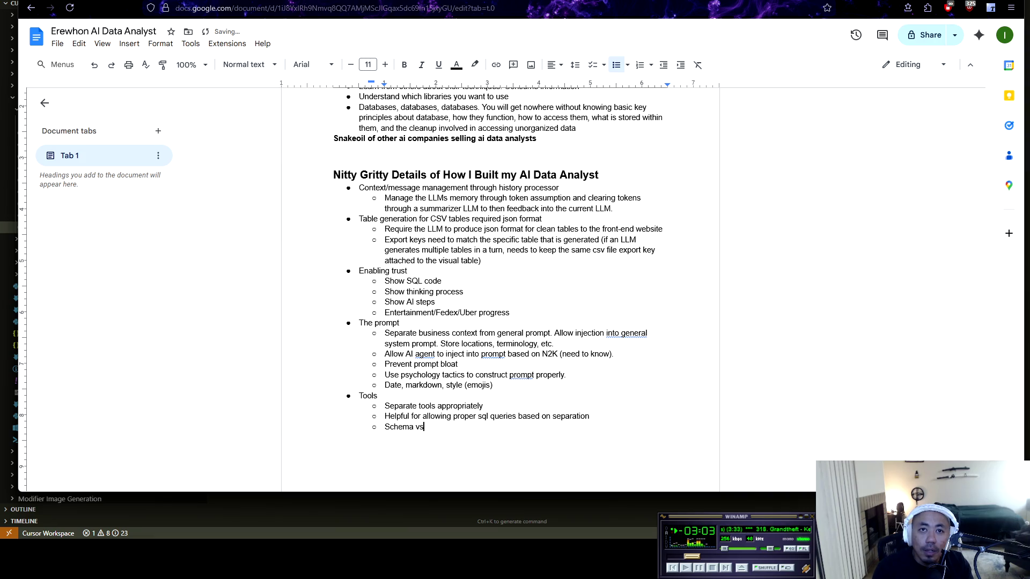
{"action": "type", "text": "sql"}
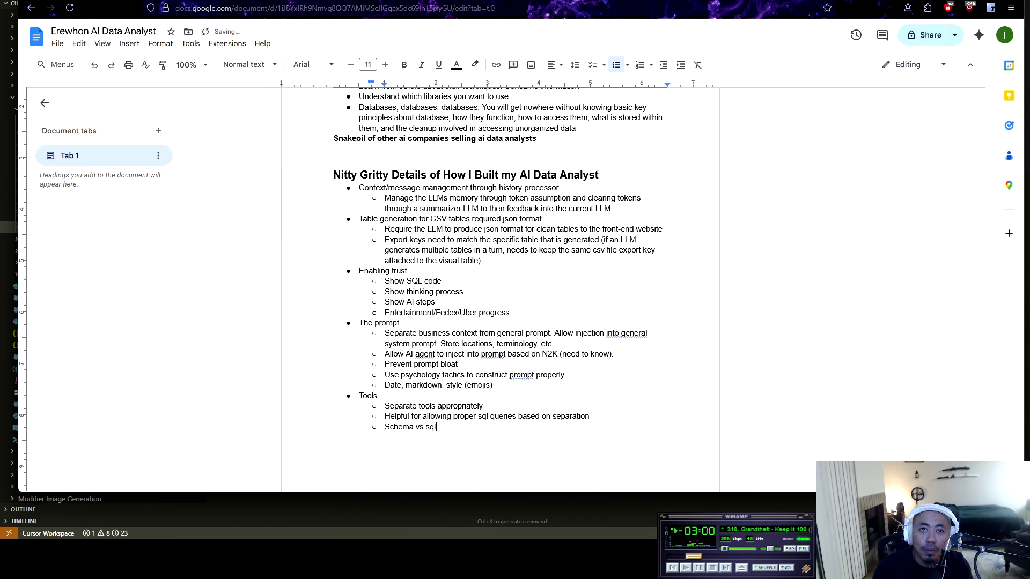
{"action": "type", "text": " execution"}
{"action": "key", "text": "Return"}
{"action": "key", "text": "shift+Tab"}
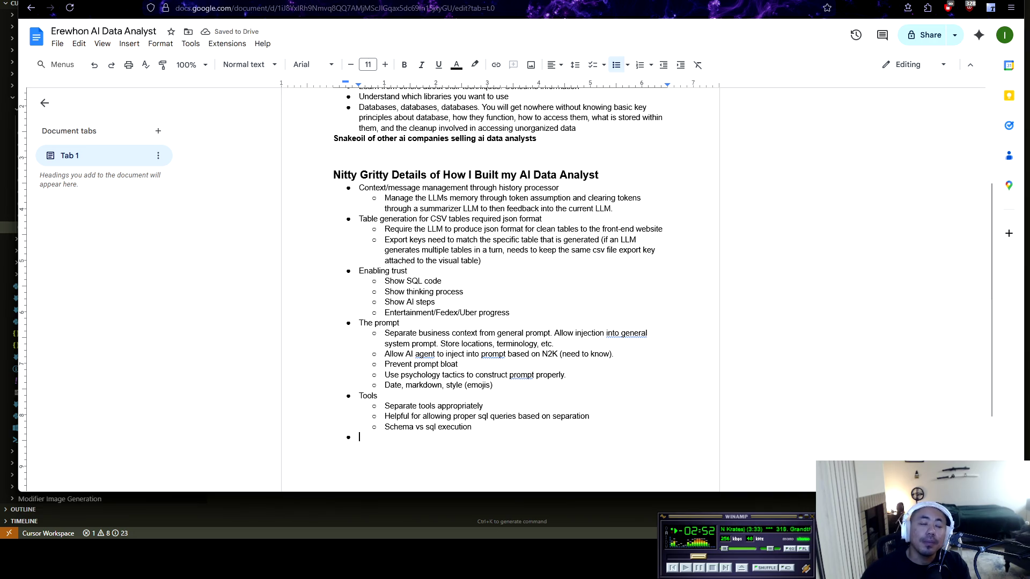
{"action": "key", "text": "alt+Tab"}
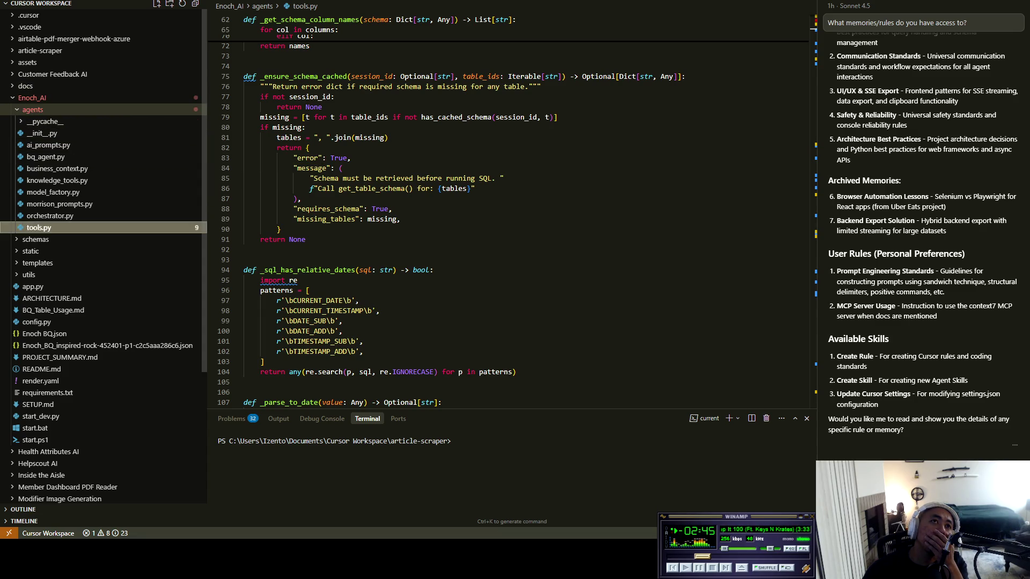
Step: Collapse the agents folder and expand schemas in Cursor's Explorer to view its JSON files
{"action": "left_click", "coordinate": [32, 110]}
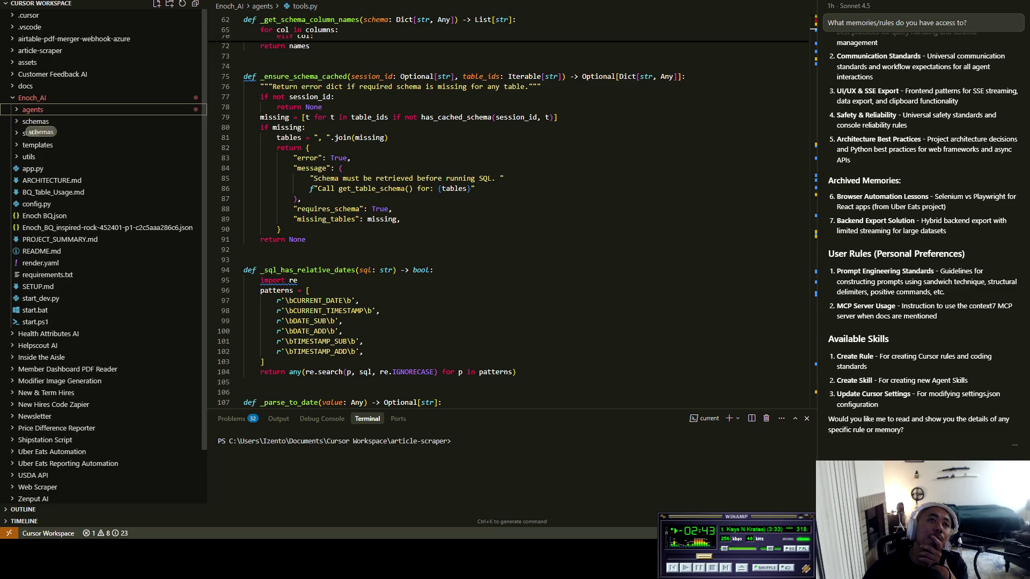
{"action": "left_click", "coordinate": [35, 122]}
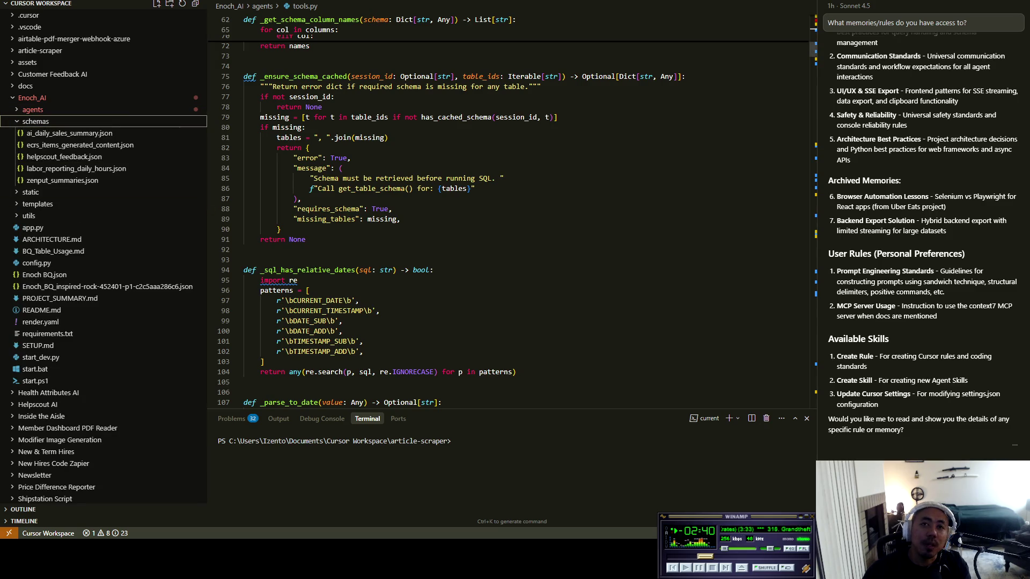
{"action": "key", "text": "alt+Tab"}
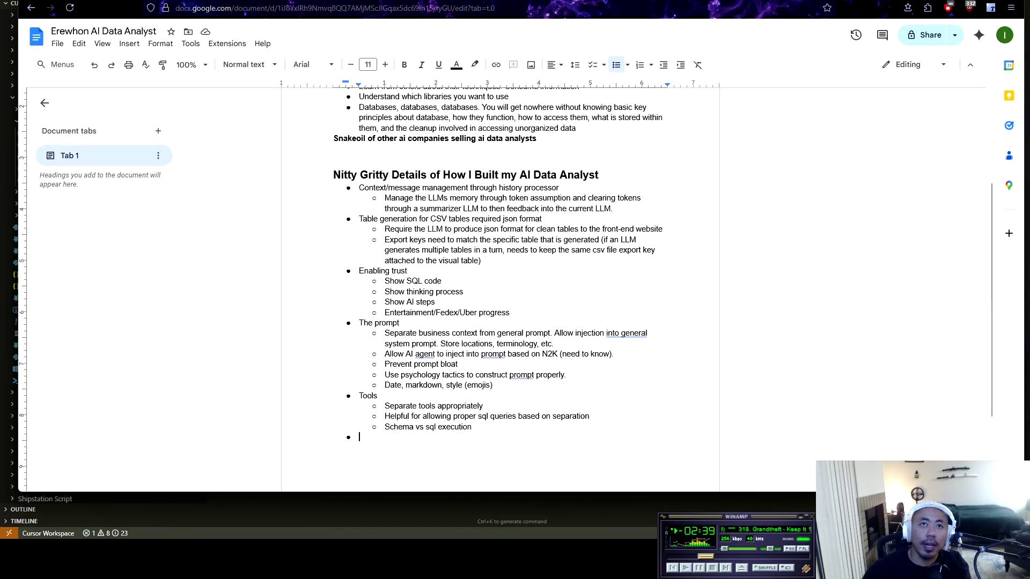
Step: Add a top-level 'Standard SQL schemas' bullet with the sub-point 'Json files of tables'
{"action": "type", "text": "Standard SQL schemas"}
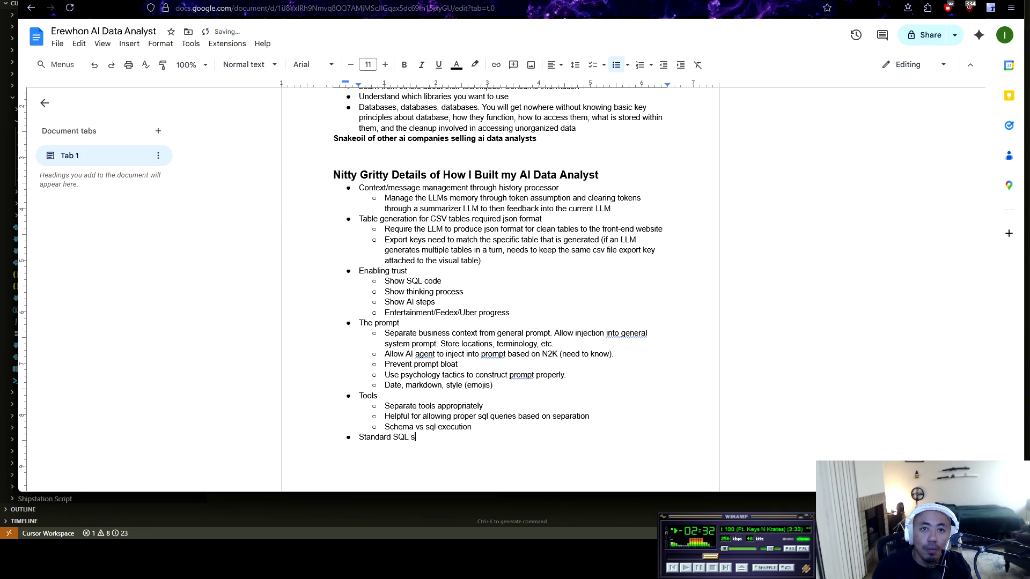
{"action": "key", "text": "Return"}
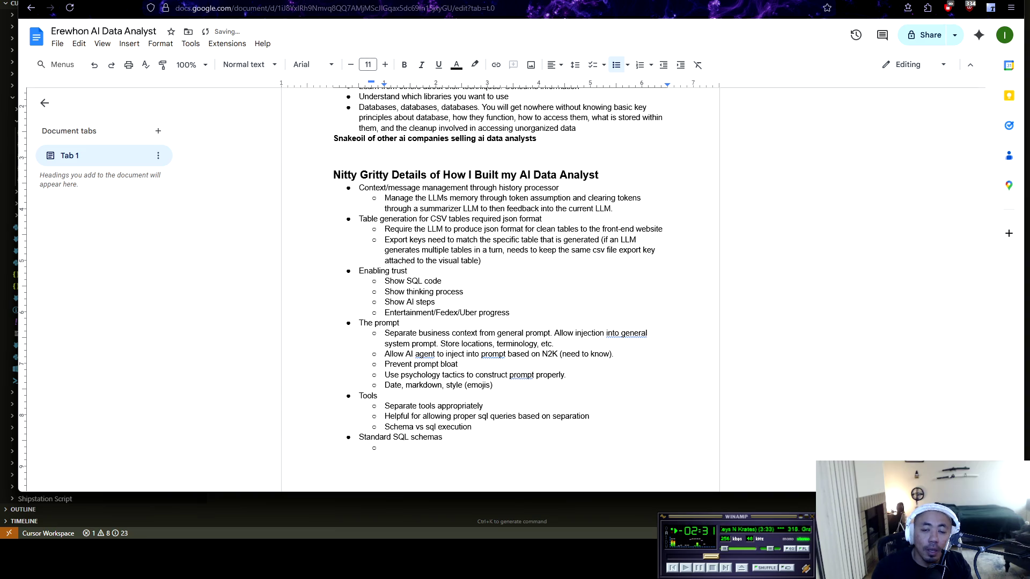
{"action": "type", "text": "Json "}
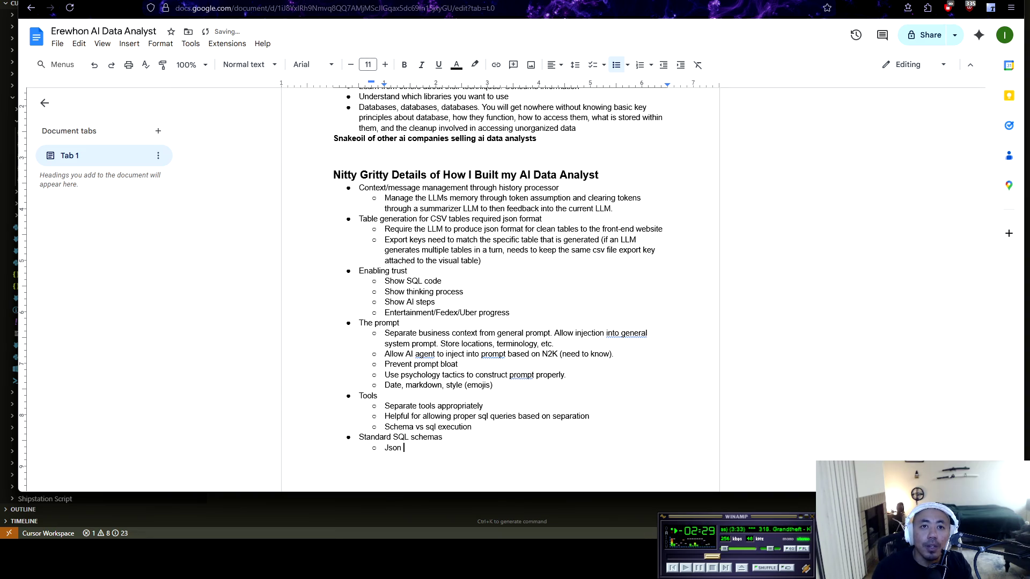
{"action": "type", "text": "files of tables"}
{"action": "key", "text": "Return"}
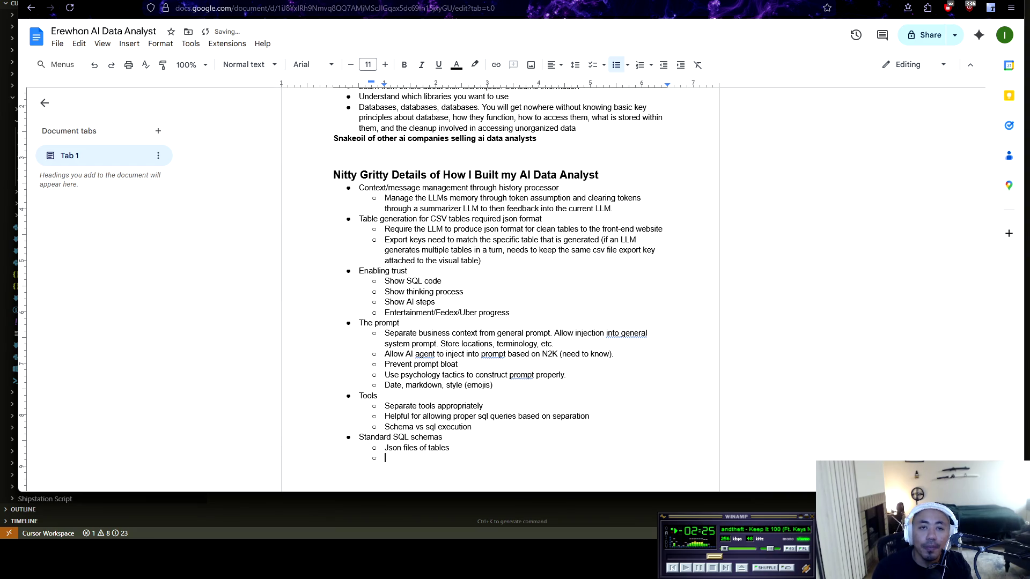
Step: Glance at the code editor, then start the next bullet 'AI Permissions'
{"action": "left_click", "coordinate": [45, 499]}
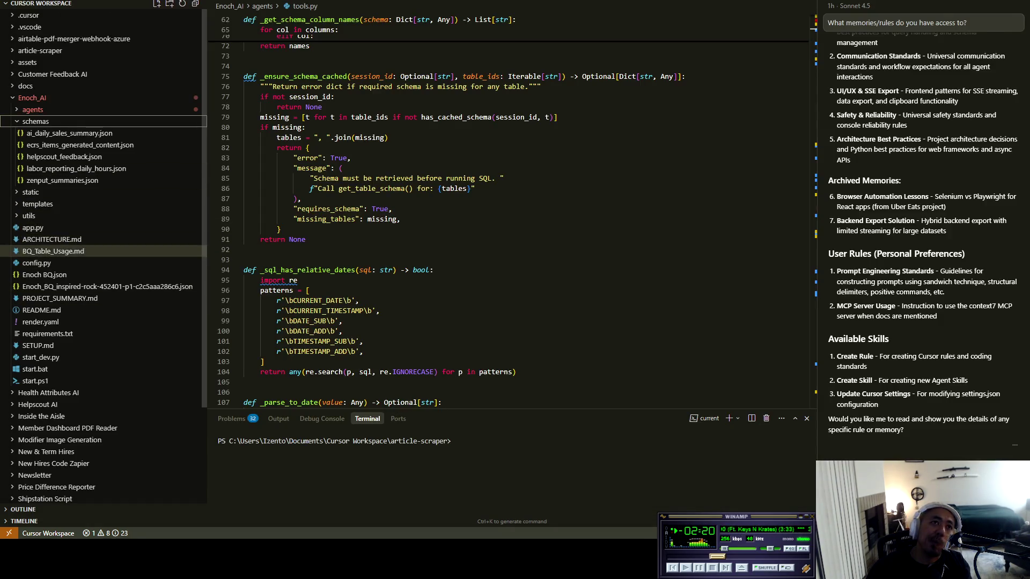
{"action": "key", "text": "alt+Tab"}
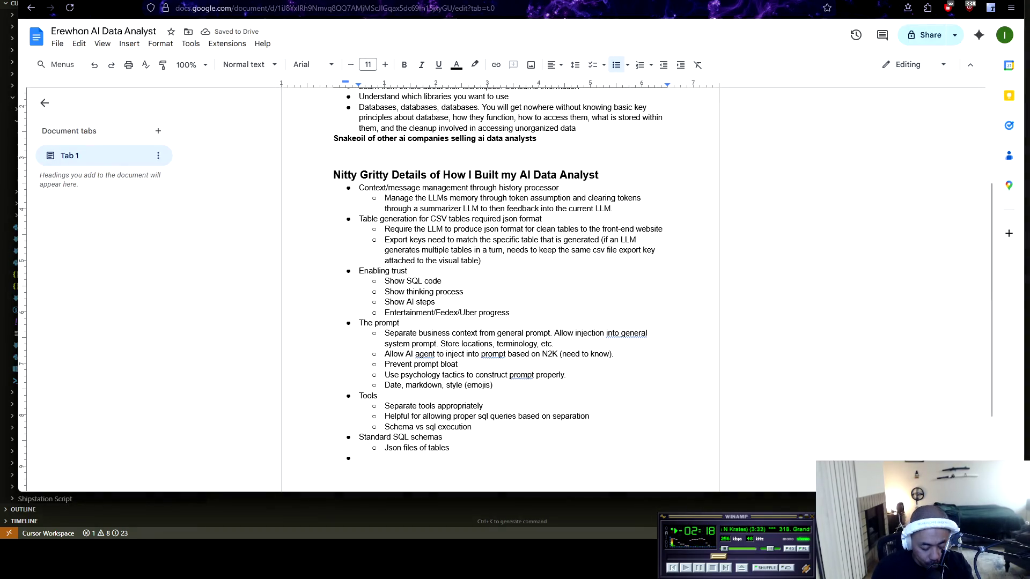
{"action": "type", "text": "AI P"}
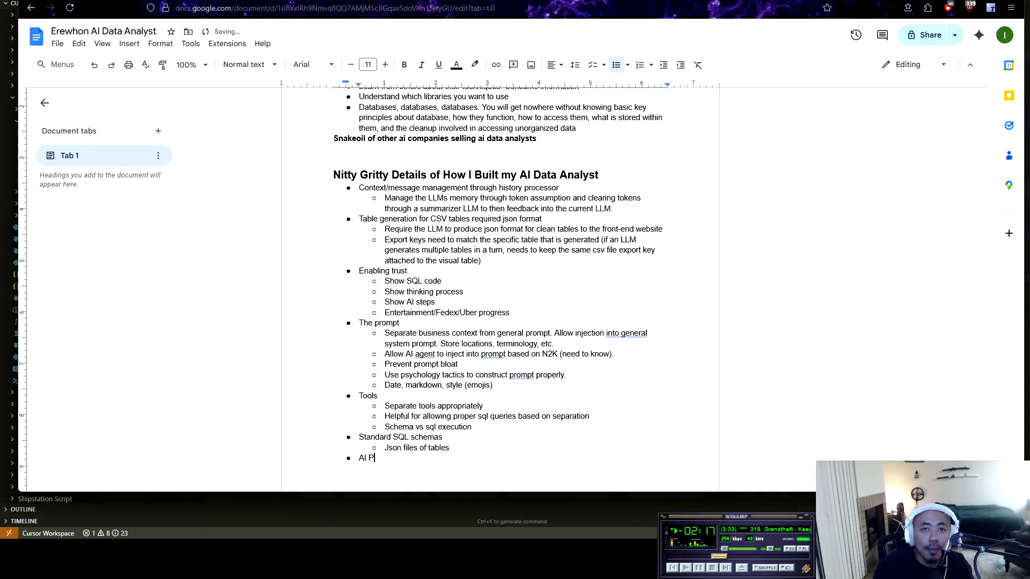
{"action": "type", "text": "ermissions"}
Step: Add the indented sub-point 'Prevent sql injection' under AI Permissions
{"action": "key", "text": "Return"}
{"action": "key", "text": "Tab"}
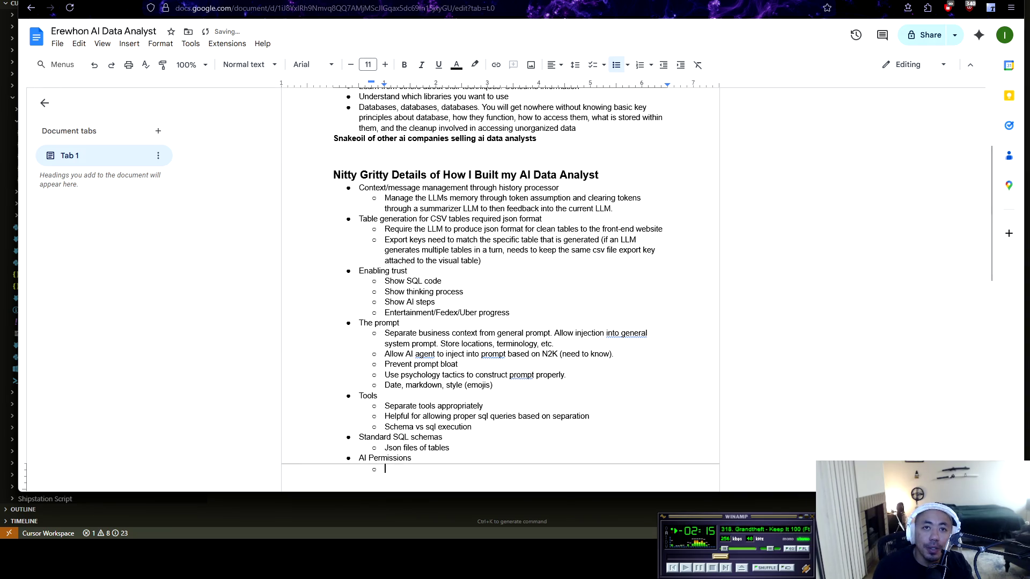
{"action": "type", "text": "Prevent sq"}
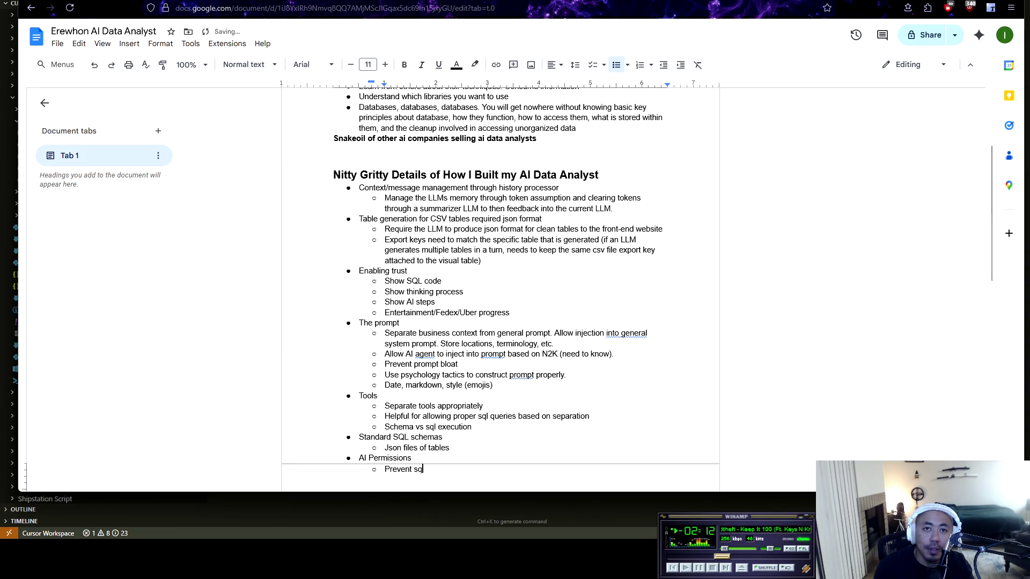
{"action": "type", "text": "l injection"}
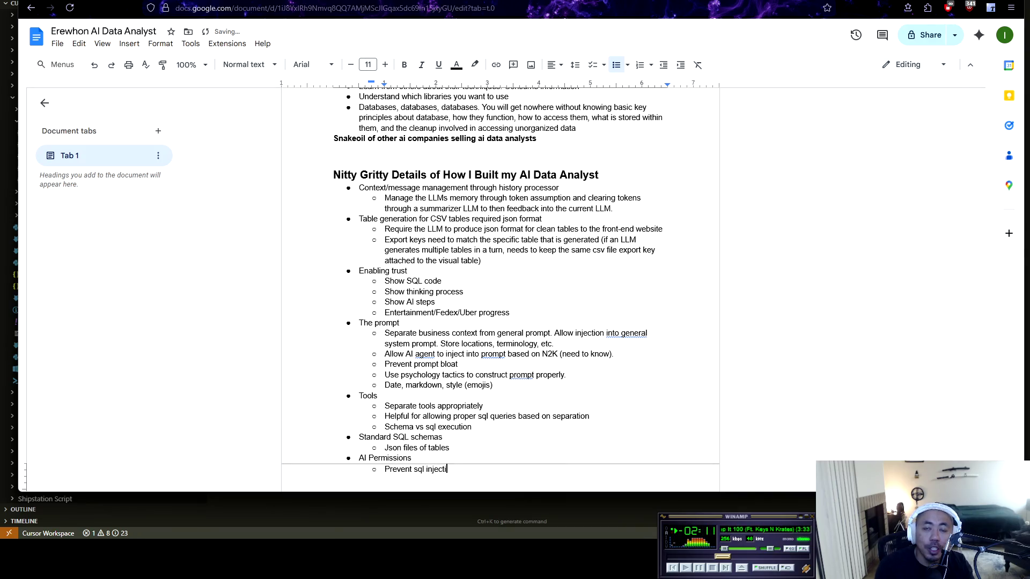
{"action": "key", "text": "Return"}
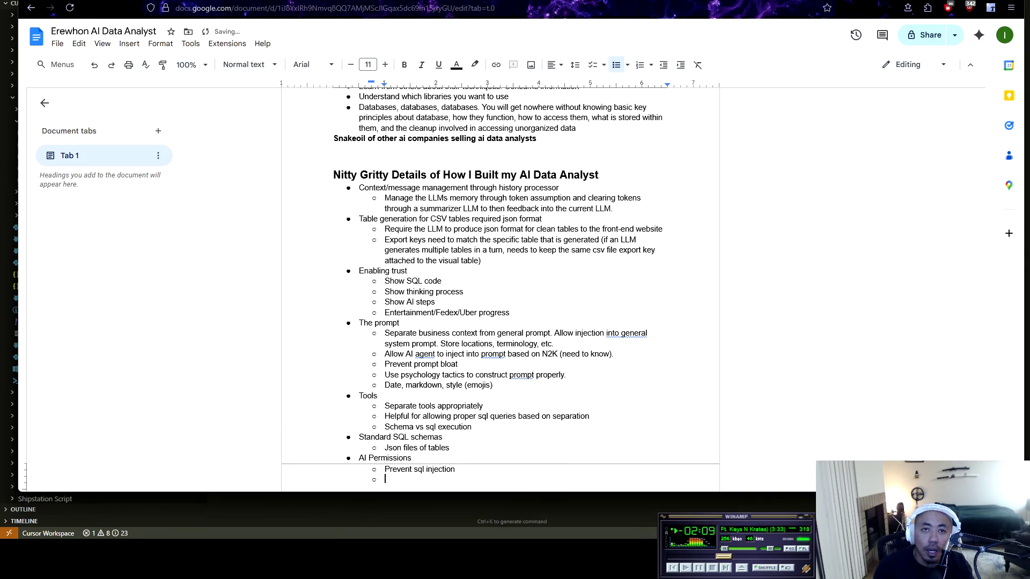
Step: Add the sub-point 'IAM permissions appropriate for the scope' and start another
{"action": "type", "text": "OA"}
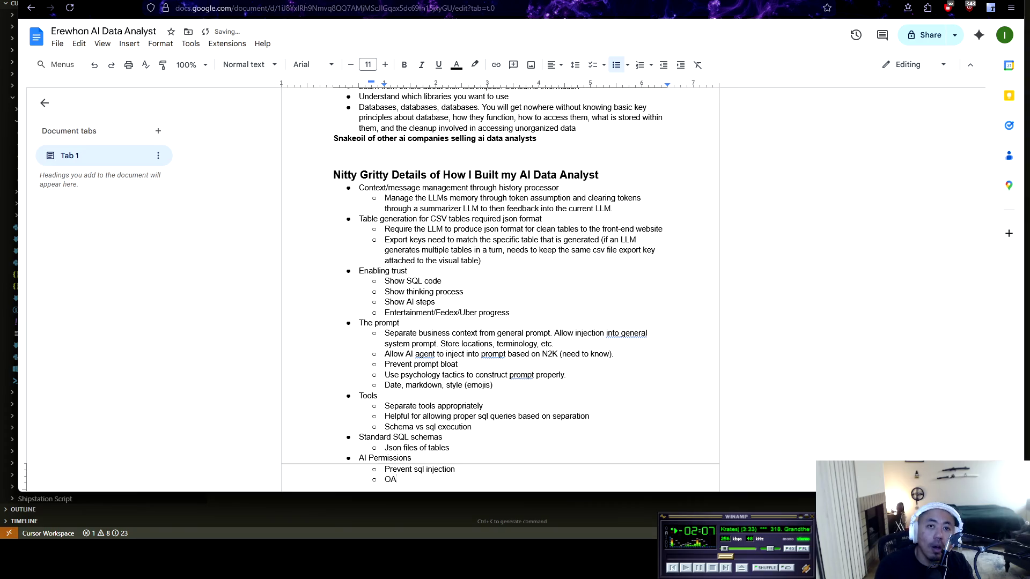
{"action": "key", "text": "BackSpace"}
{"action": "key", "text": "BackSpace"}
{"action": "type", "text": "IAM"}
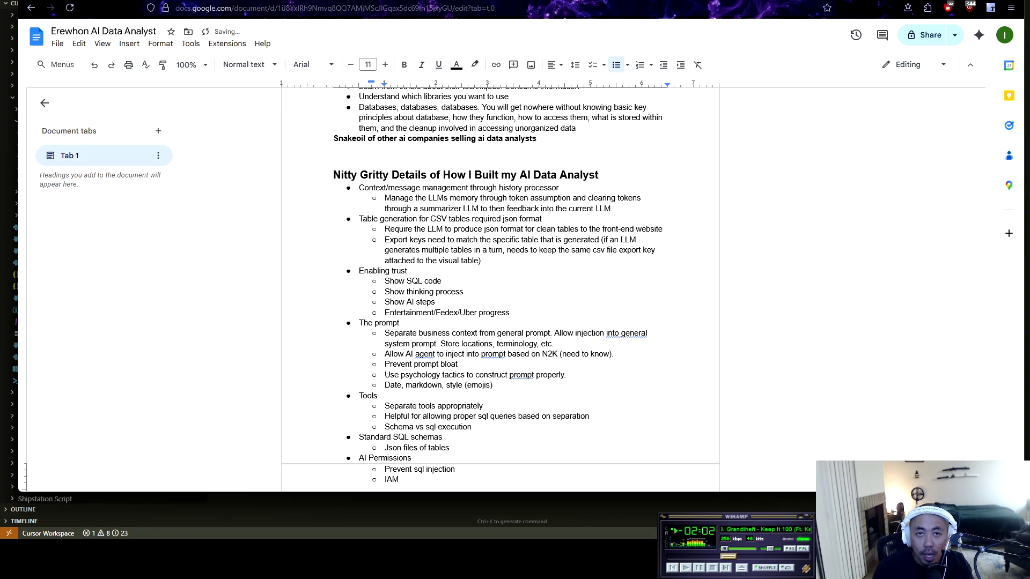
{"action": "type", "text": " pe"}
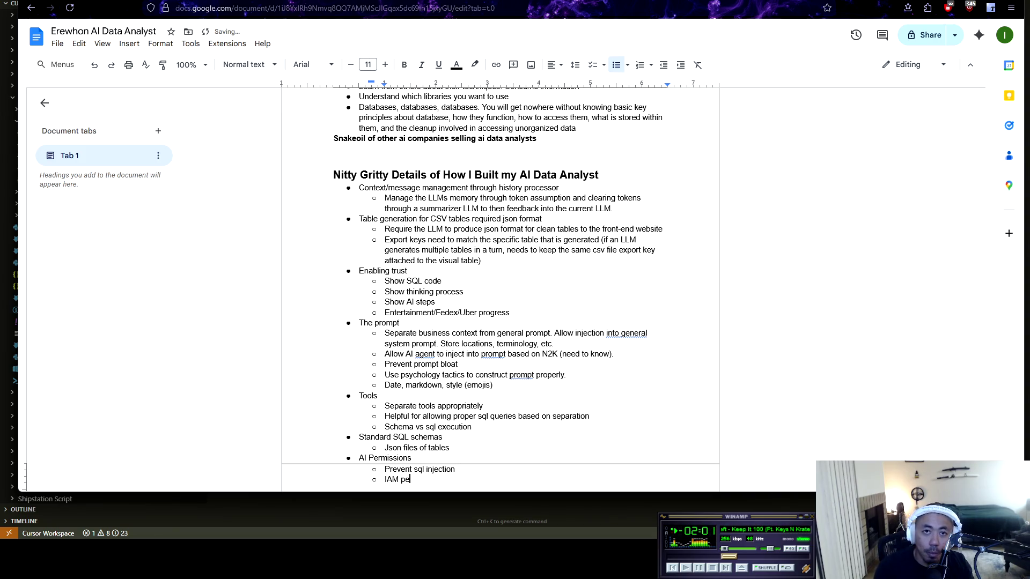
{"action": "type", "text": "rmission"}
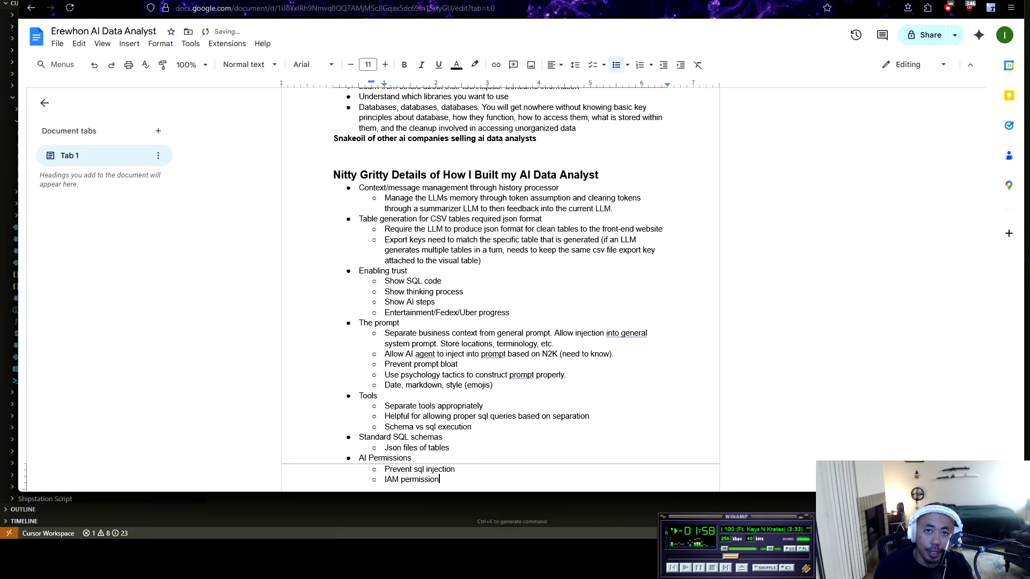
{"action": "type", "text": "s app"}
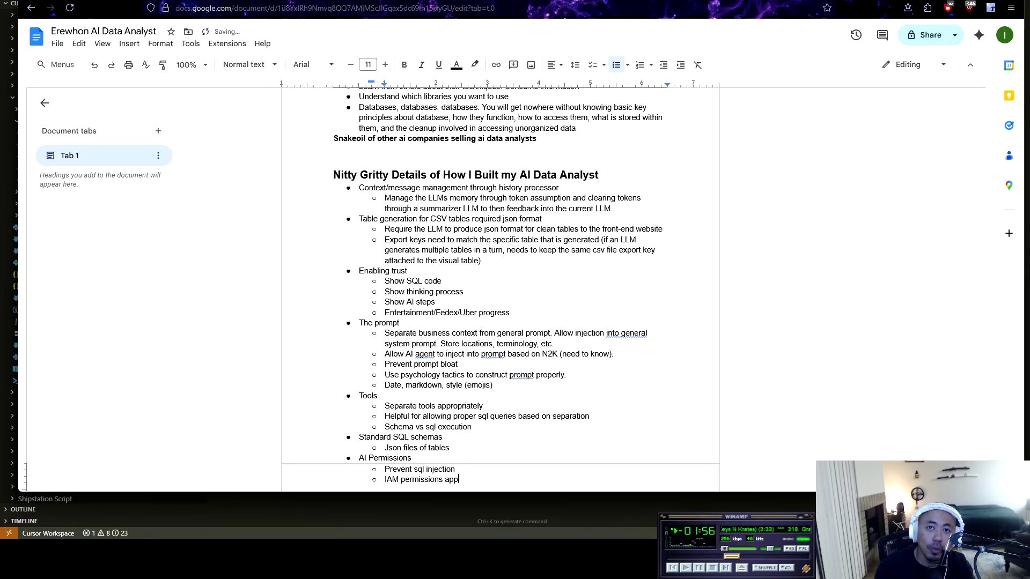
{"action": "type", "text": "ropriate for the scope"}
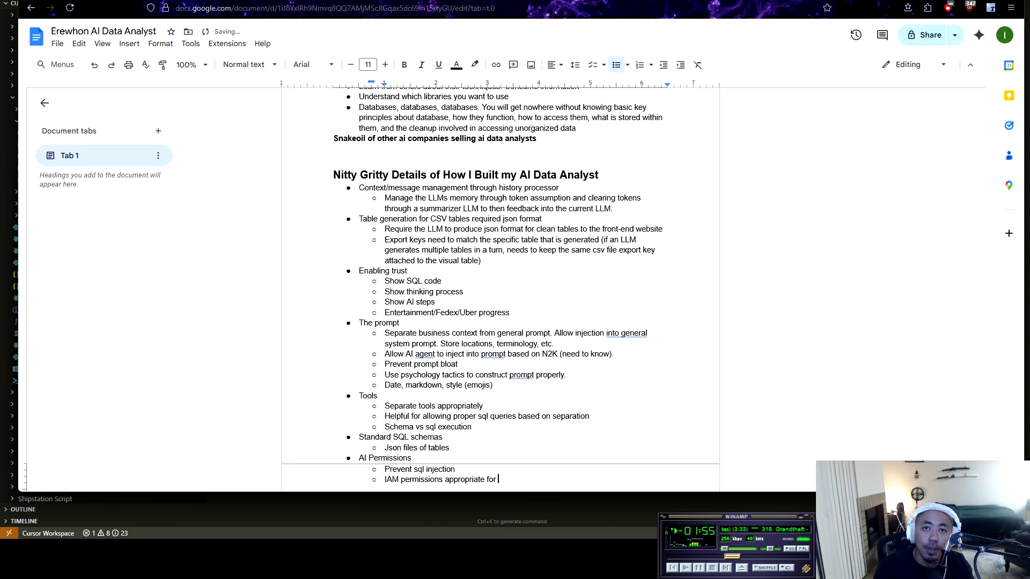
{"action": "key", "text": "Return"}
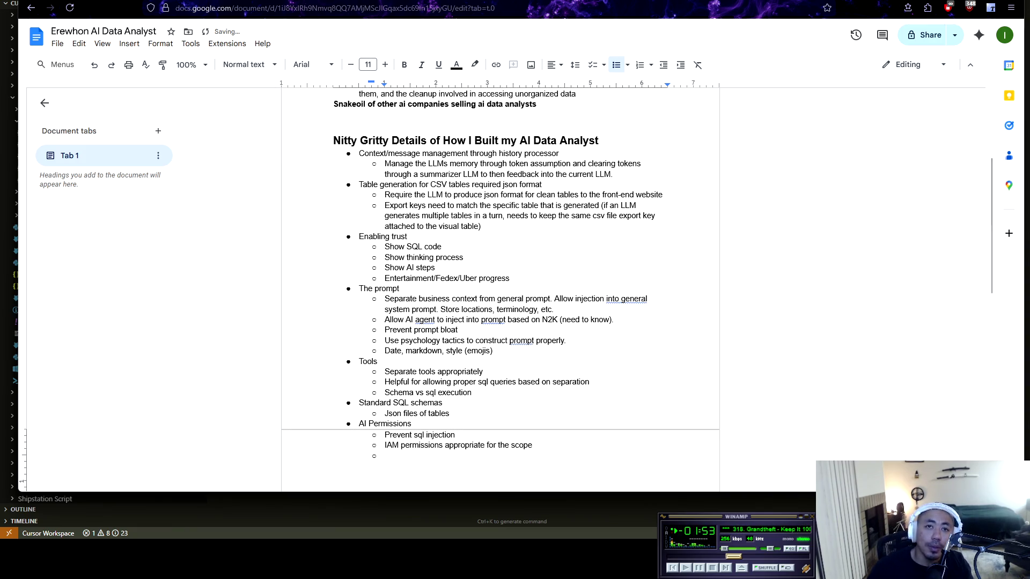
{"action": "key", "text": "alt+Tab"}
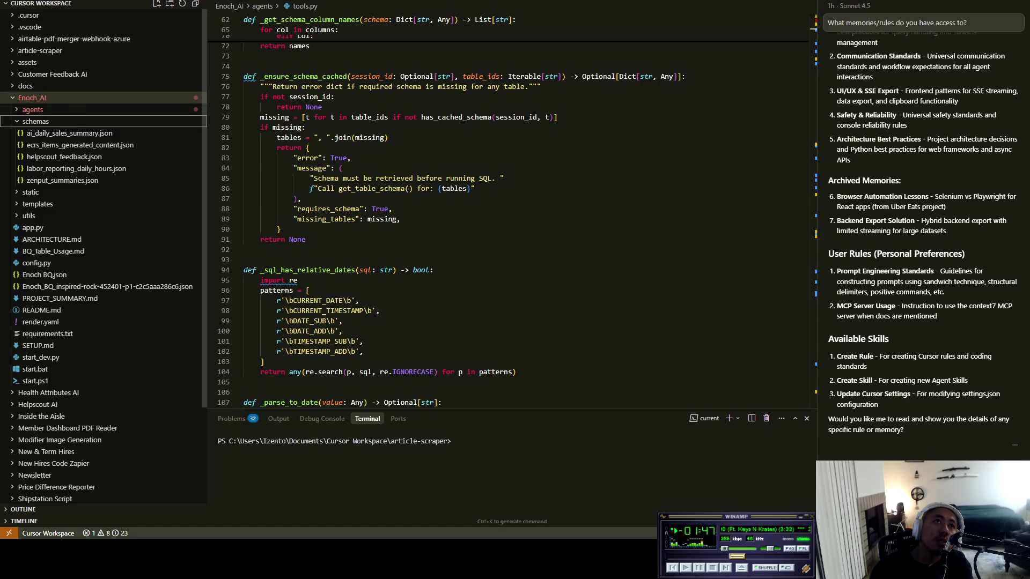
Step: Expand the Enoch_AI, utils and static folders in Cursor and open templates/index.html
{"action": "left_click", "coordinate": [32, 98]}
{"action": "left_click", "coordinate": [32, 98]}
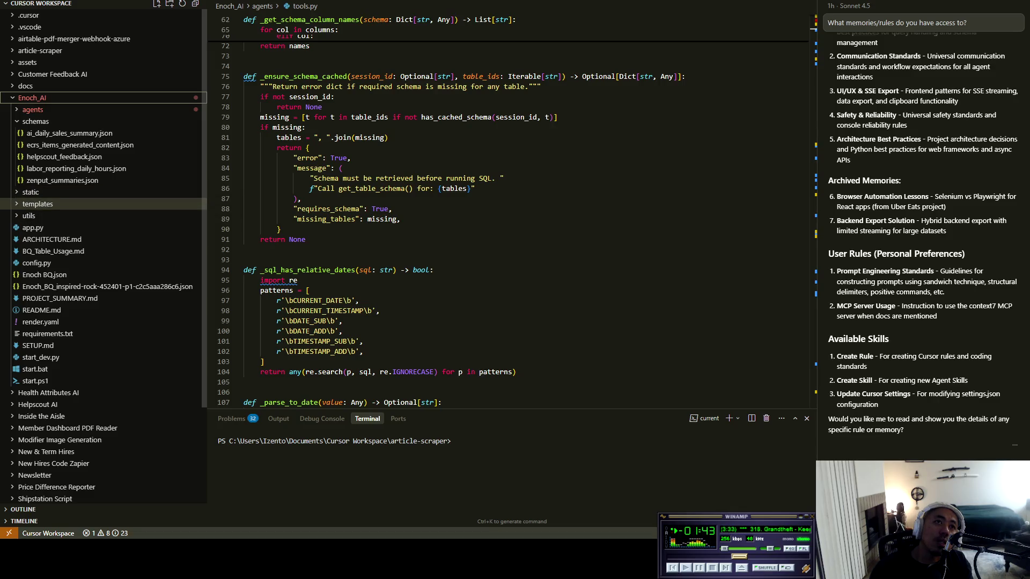
{"action": "left_click", "coordinate": [29, 216]}
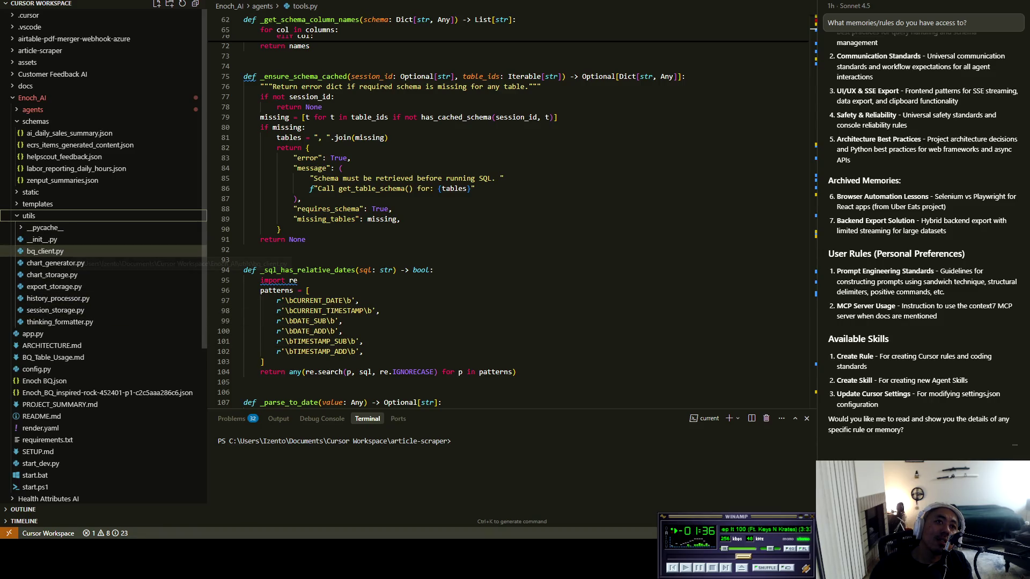
{"action": "left_click", "coordinate": [38, 203]}
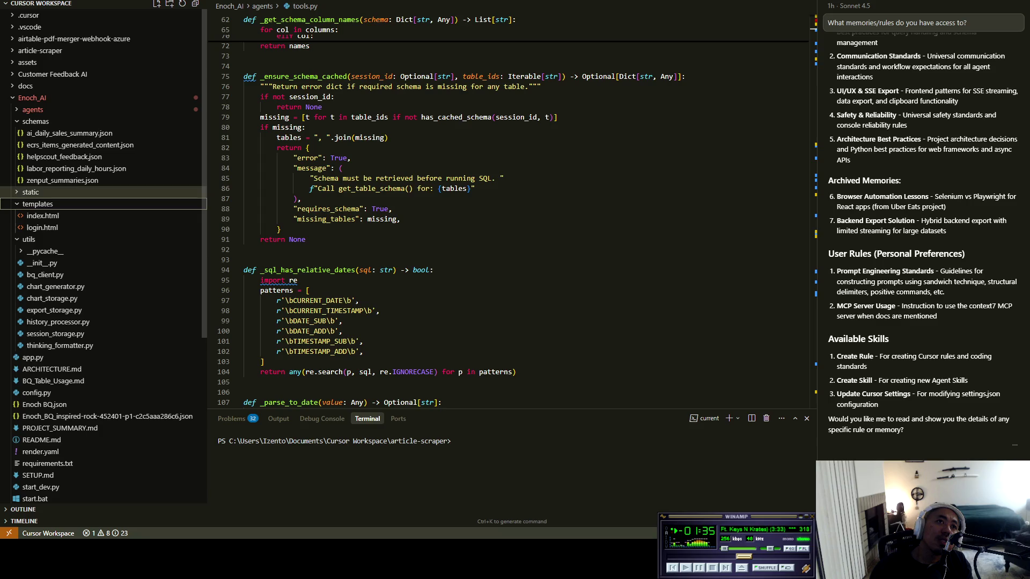
{"action": "left_click", "coordinate": [43, 216]}
{"action": "left_click", "coordinate": [31, 192]}
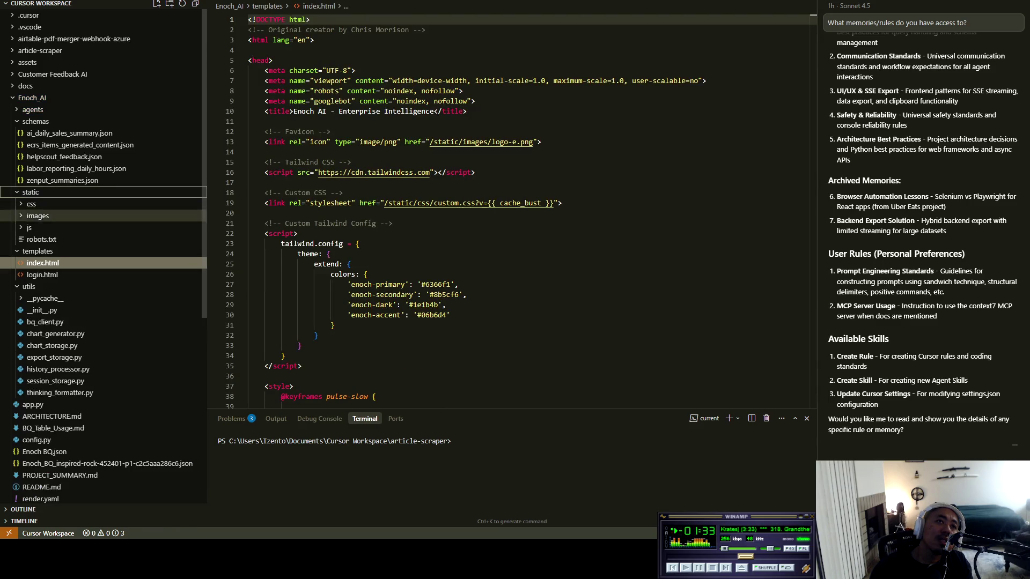
{"action": "key", "text": "alt+Tab"}
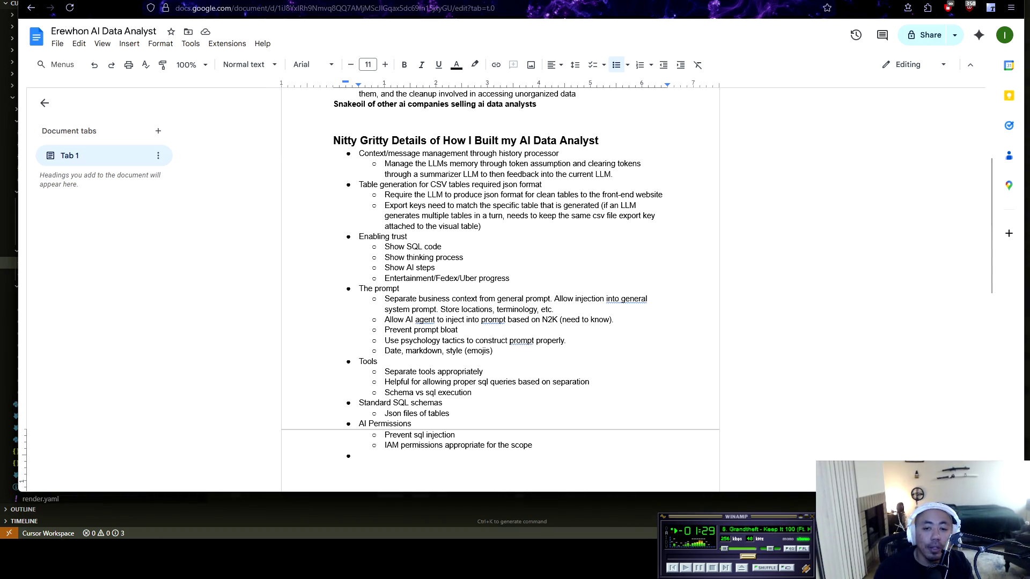
Step: Add a 'Front End Friendliness' bullet followed by the points 'KISS' and 'Prompts preloaded'
{"action": "type", "text": "Front "}
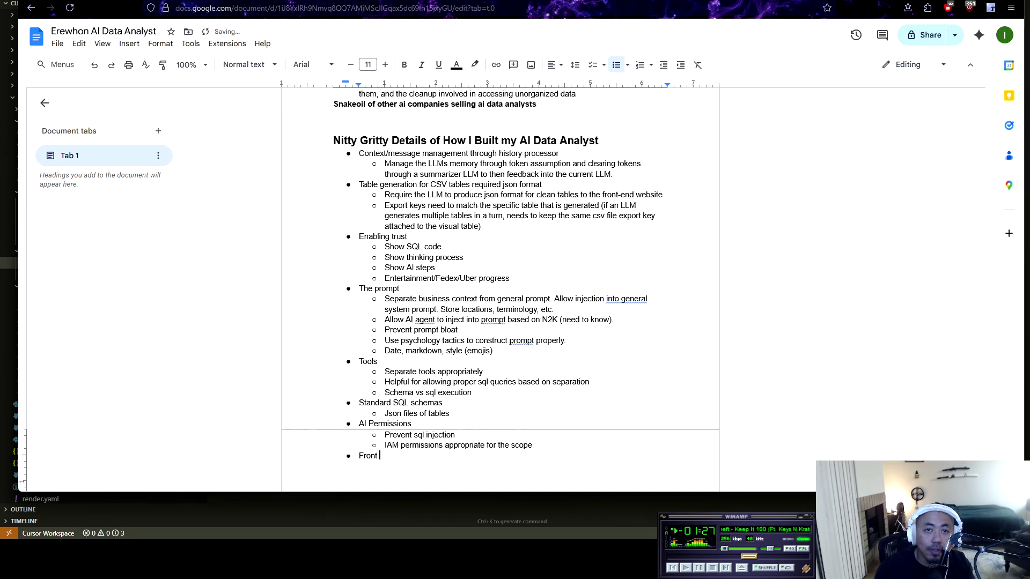
{"action": "type", "text": "End Frien"}
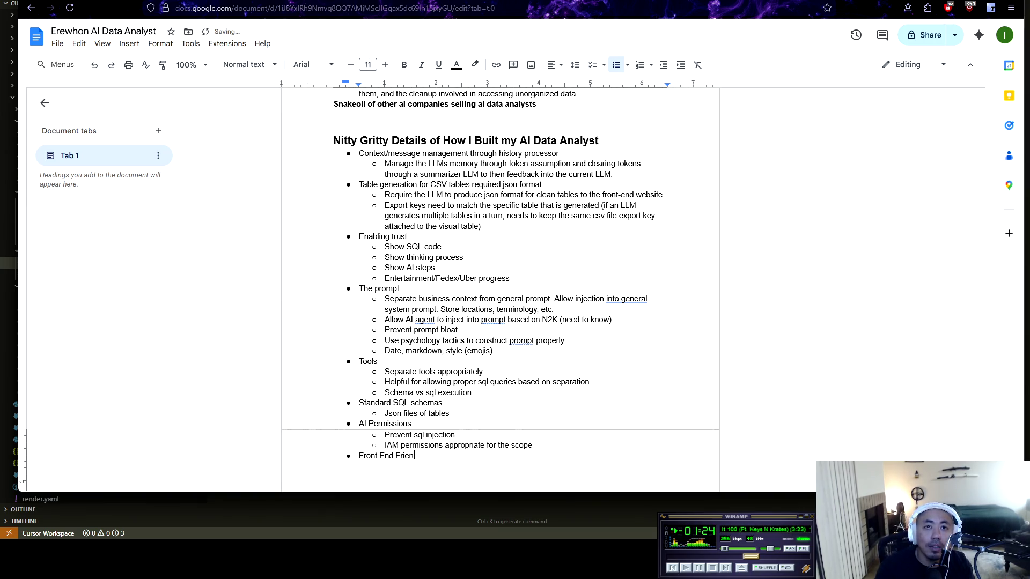
{"action": "type", "text": "dliness"}
{"action": "key", "text": "Return"}
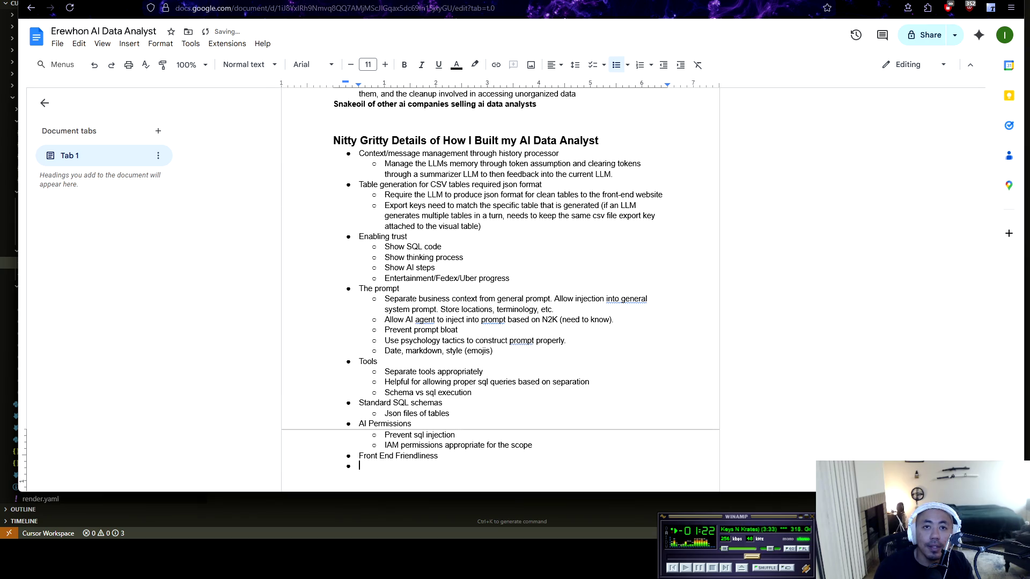
{"action": "type", "text": "KISS"}
{"action": "key", "text": "Return"}
{"action": "type", "text": "Prompt"}
{"action": "key", "text": "BackSpace"}
{"action": "type", "text": "s preloaded"}
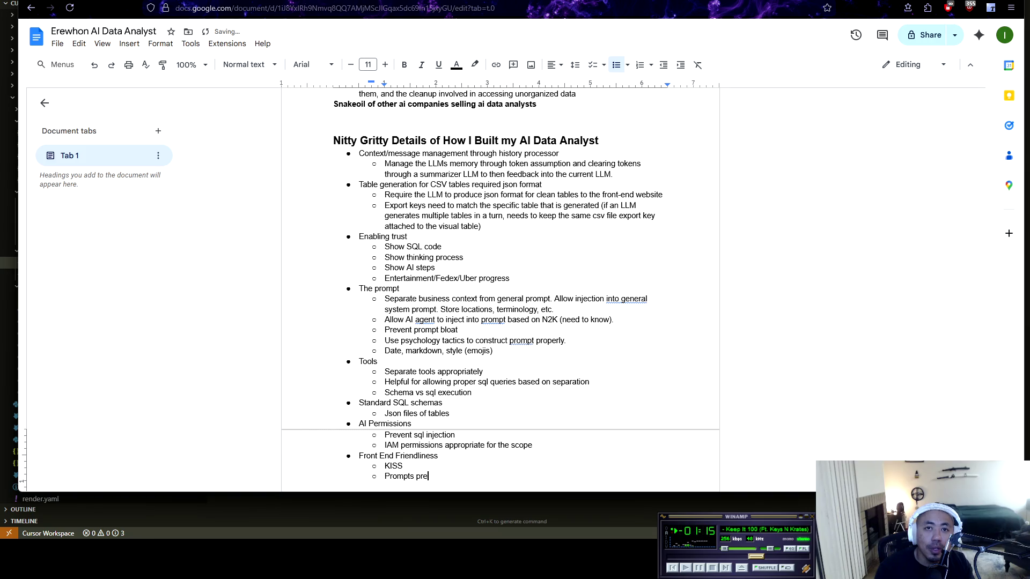
{"action": "key", "text": "Return"}
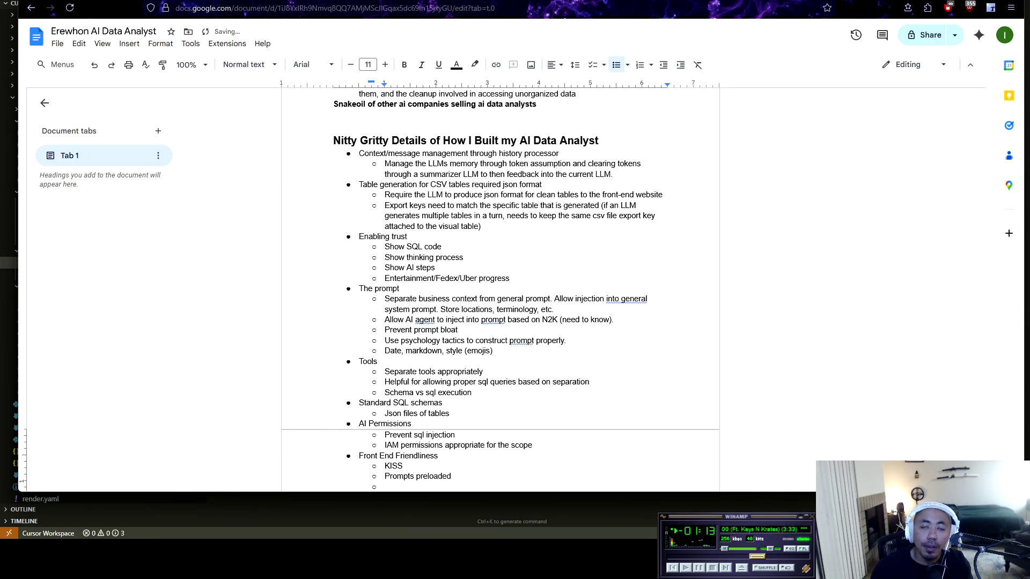
Step: Add the point 'Don't share too much info' and switch over to Cursor
{"action": "scroll", "coordinate": [500, 289], "scroll_direction": "down", "scroll_amount": 5}
{"action": "type", "text": "D"}
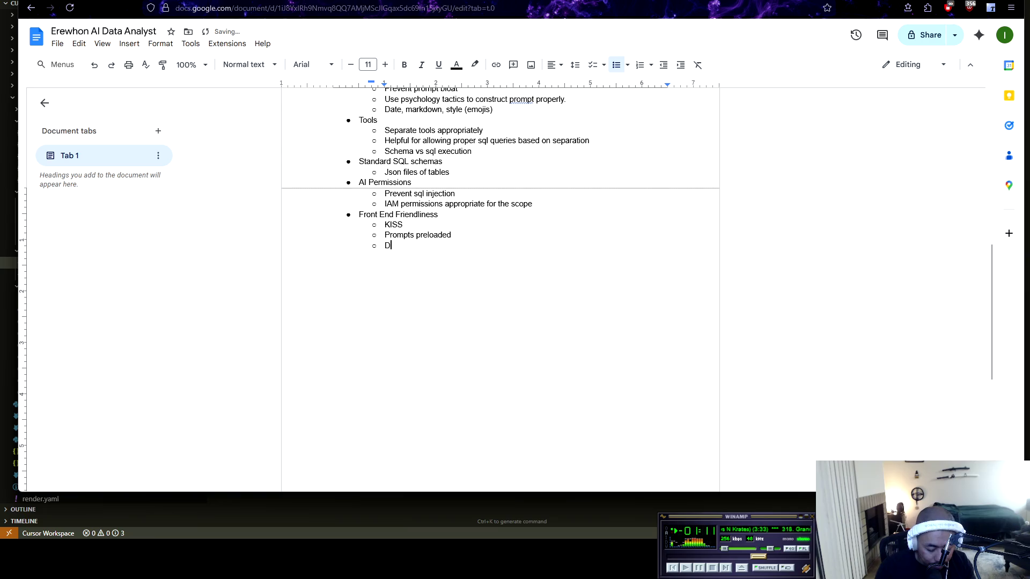
{"action": "type", "text": "on't share t"}
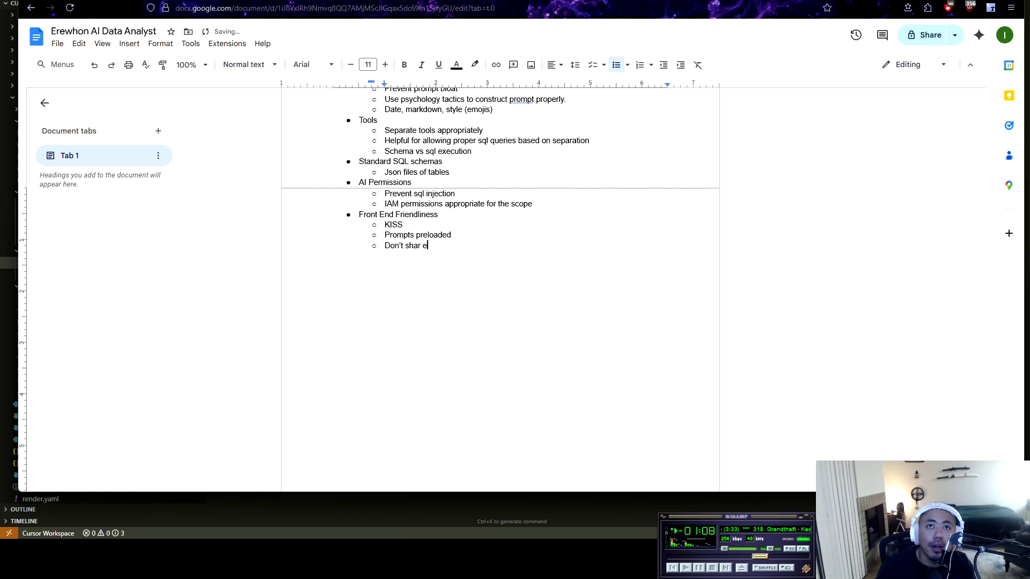
{"action": "type", "text": "oo much info"}
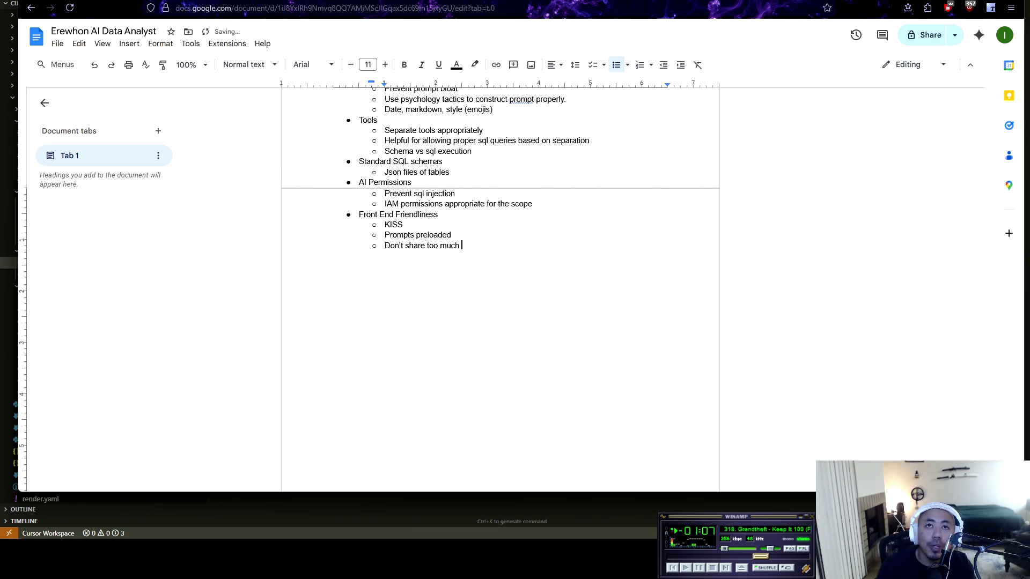
{"action": "key", "text": "Return"}
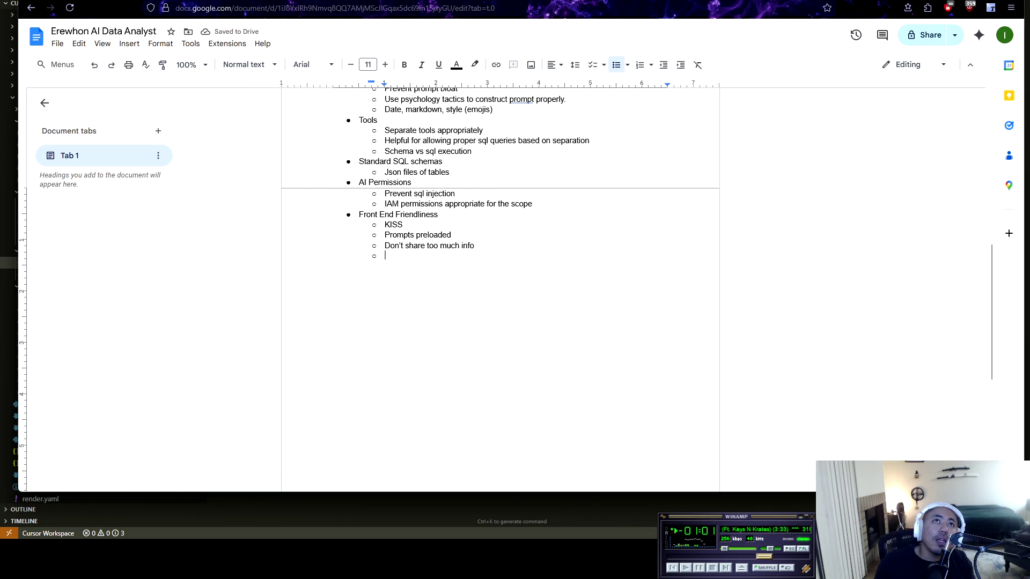
{"action": "key", "text": "alt+Tab"}
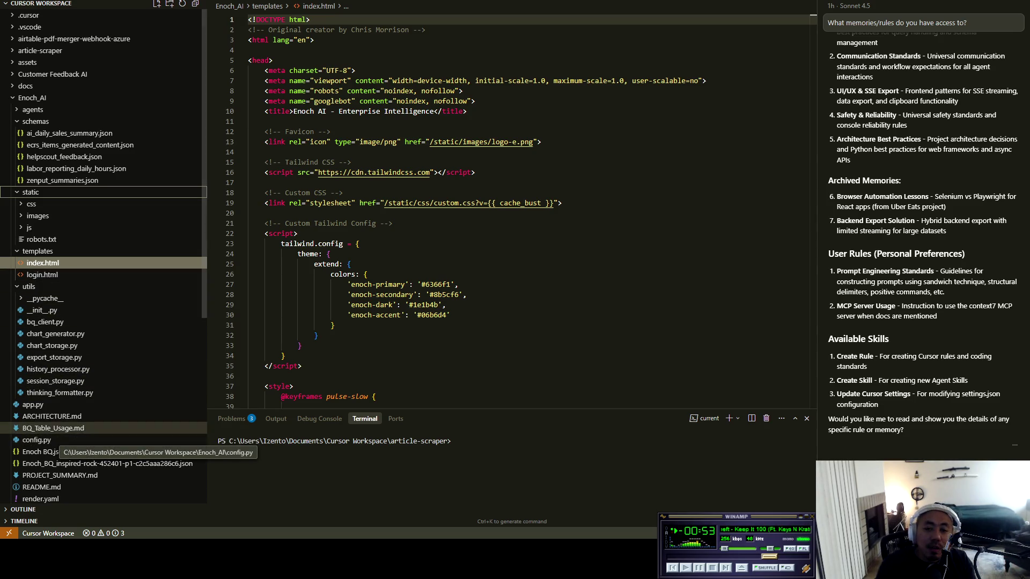
Step: Back in the doc, promote the empty bullet after the Front End Friendliness points to top level
{"action": "key", "text": "alt+Tab"}
{"action": "scroll", "coordinate": [499, 290], "scroll_direction": "up", "scroll_amount": 10}
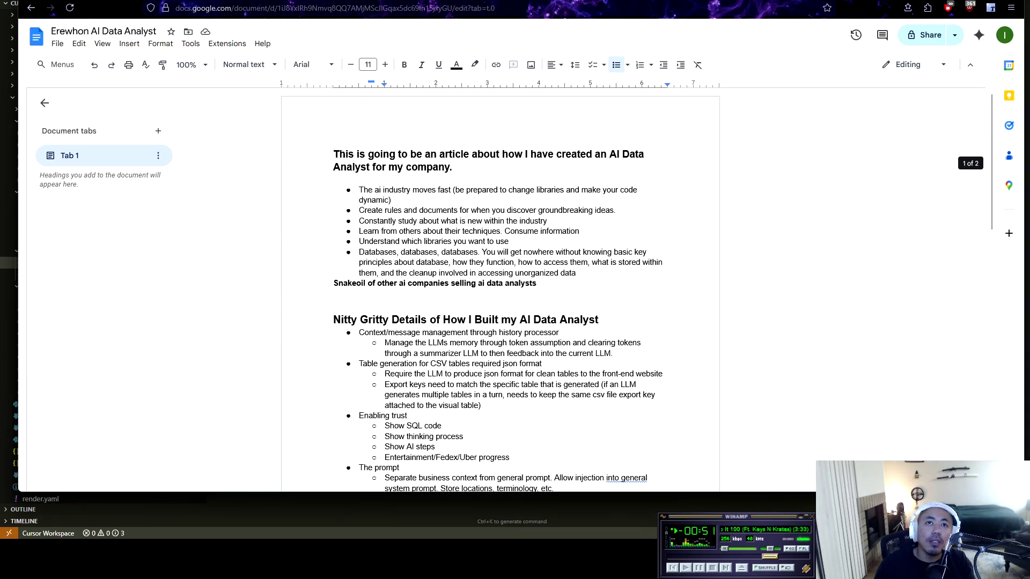
{"action": "scroll", "coordinate": [498, 290], "scroll_direction": "down", "scroll_amount": 2}
{"action": "scroll", "coordinate": [499, 289], "scroll_direction": "down", "scroll_amount": 5}
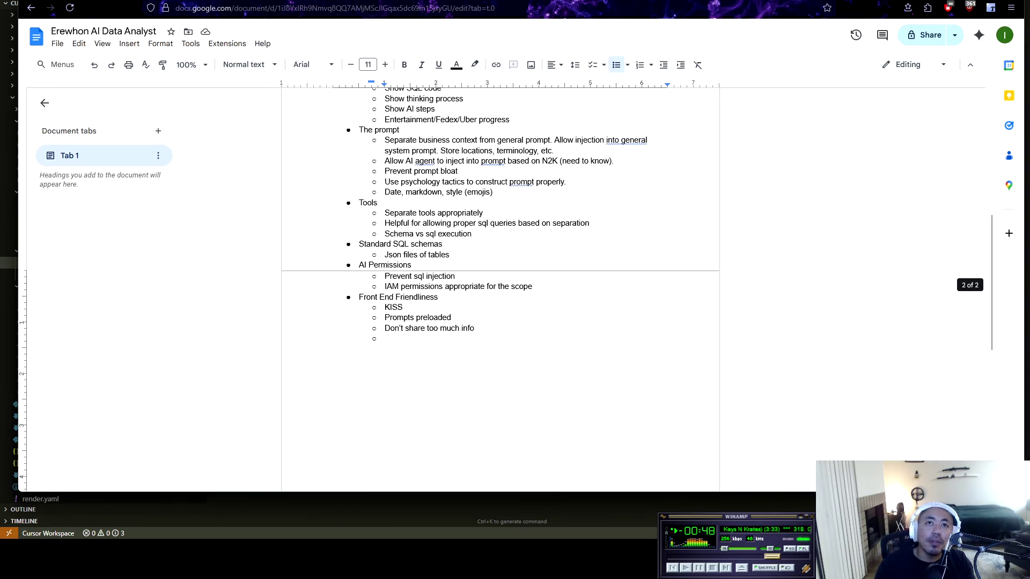
{"action": "key", "text": "shift+Tab"}
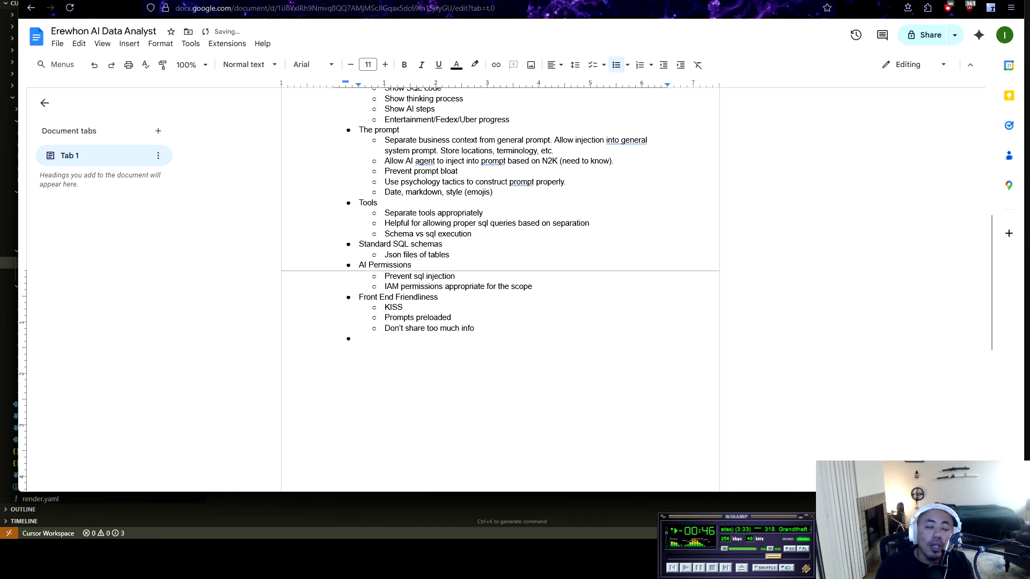
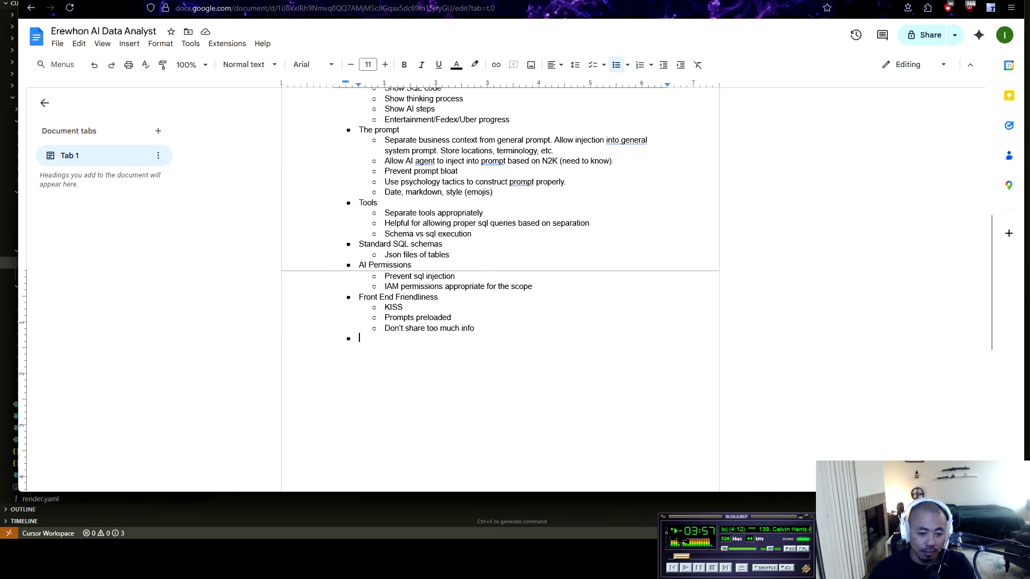
Step: Switch from the outline doc to Cursor and collapse the static folder in the project files
{"action": "key", "text": "alt+Tab"}
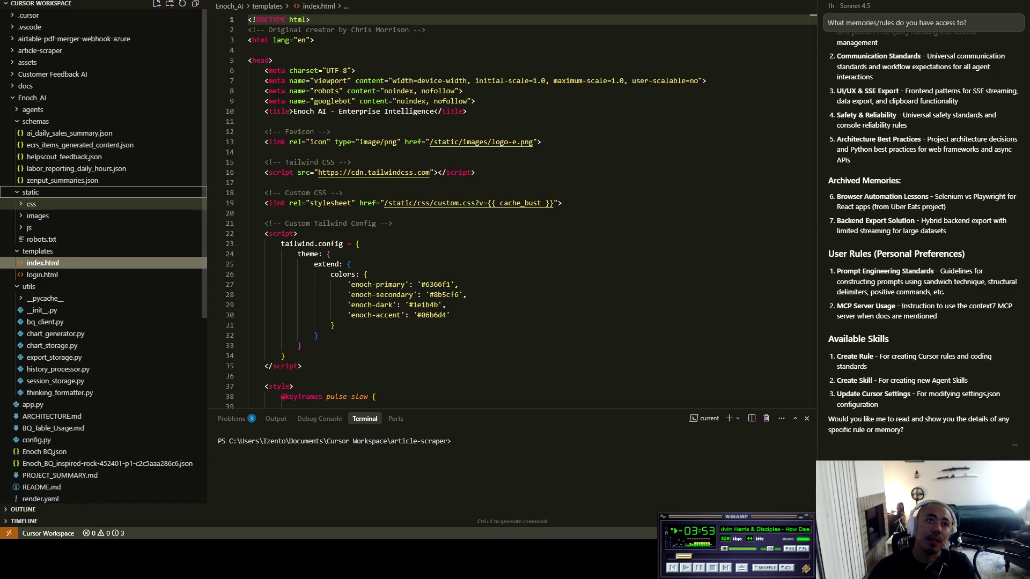
{"action": "key", "text": "Left"}
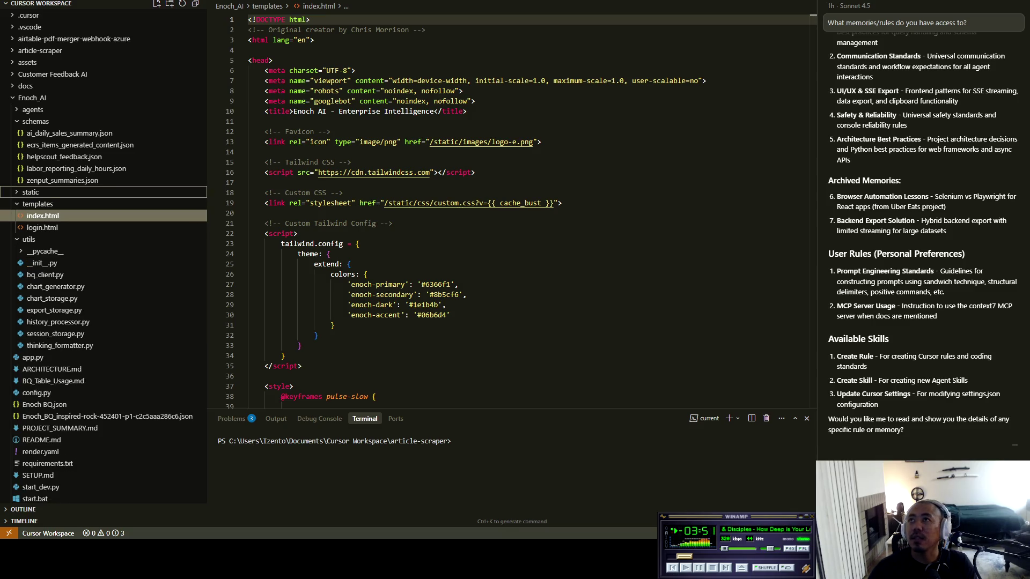
Step: In a fresh agent chat, ask what was learned from the project diary throughout January
{"action": "key", "text": "ctrl+l"}
{"action": "type", "text": "/endofday"}
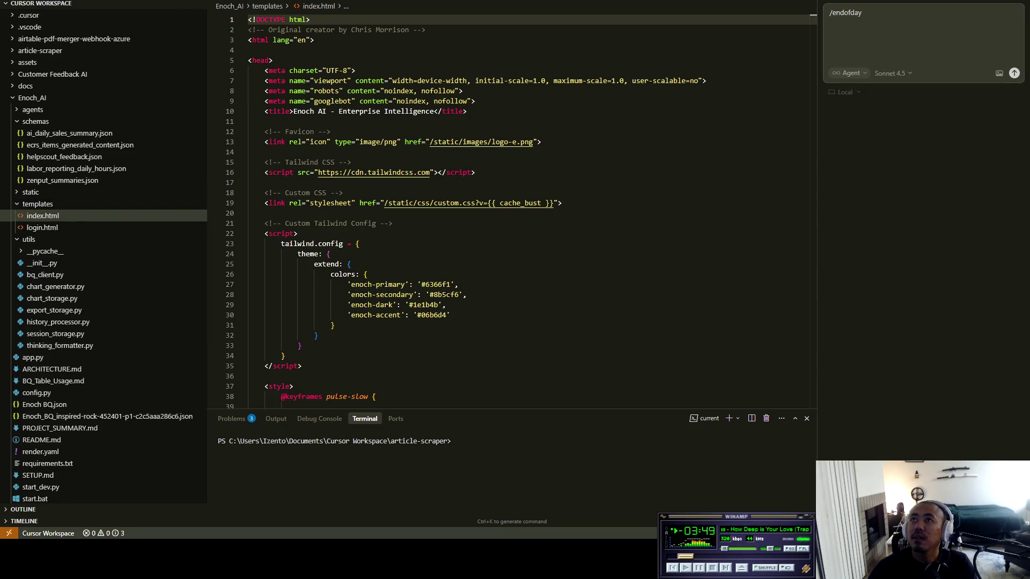
{"action": "key", "text": "ctrl+BackSpace"}
{"action": "type", "text": "w"}
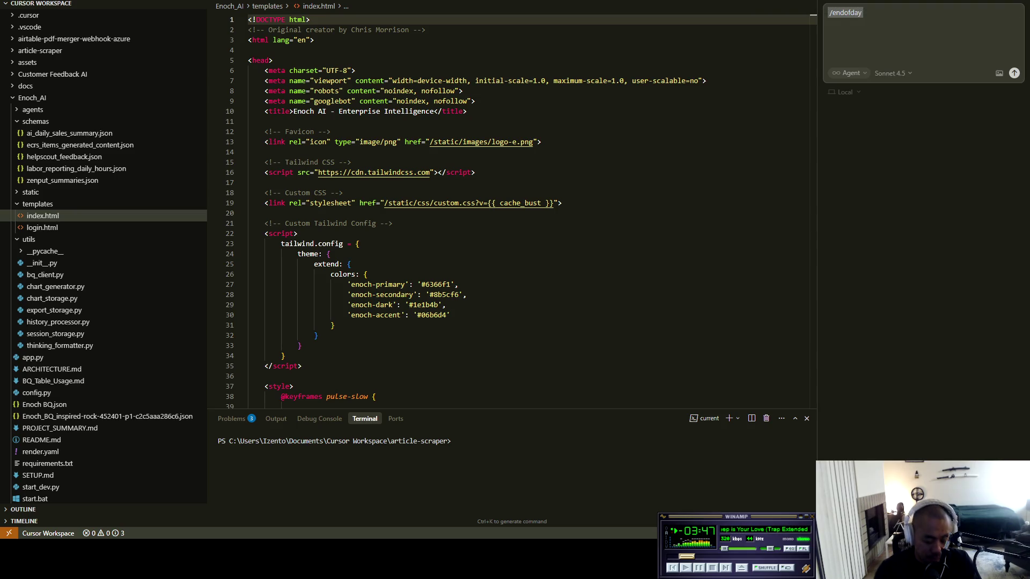
{"action": "key", "text": "BackSpace"}
{"action": "key", "text": "BackSpace"}
{"action": "type", "text": "What"}
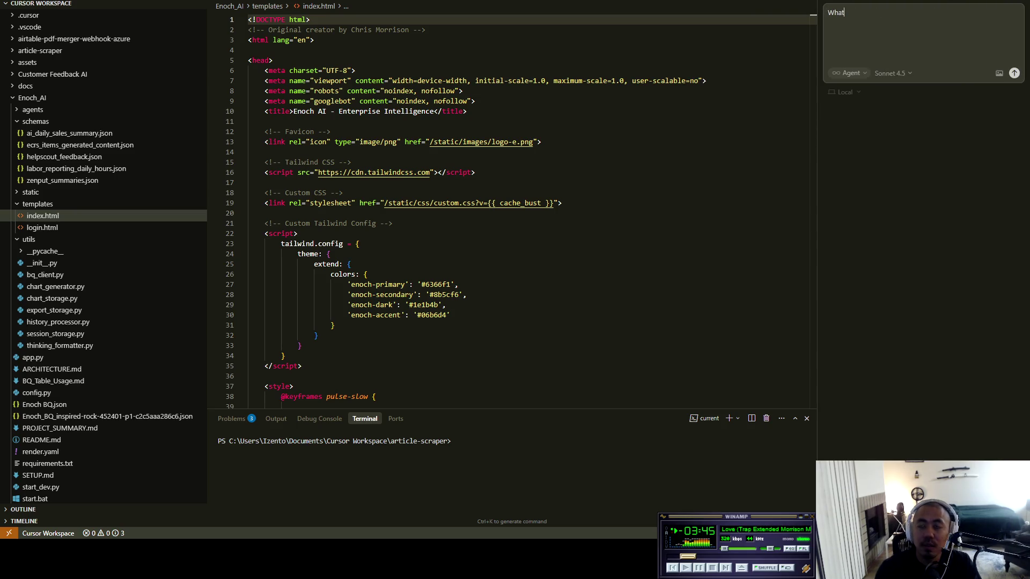
{"action": "type", "text": " do you think"}
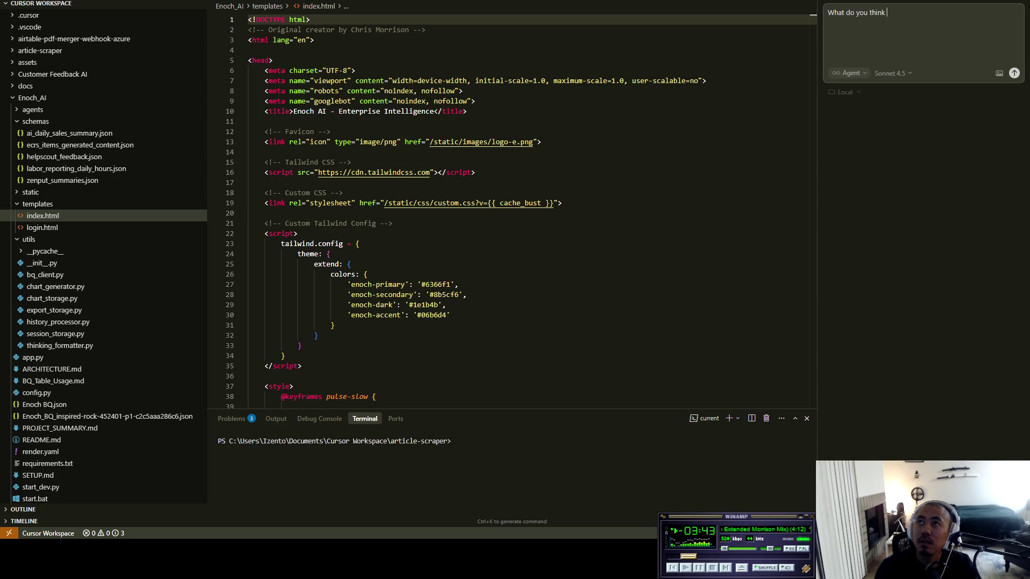
{"action": "type", "text": "I've learn"}
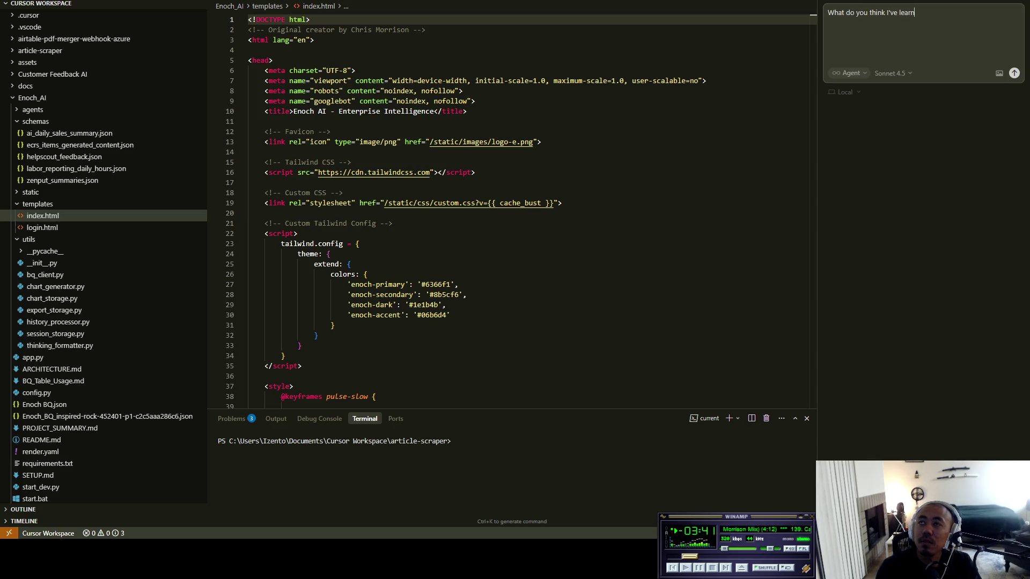
{"action": "type", "text": "ed from the"}
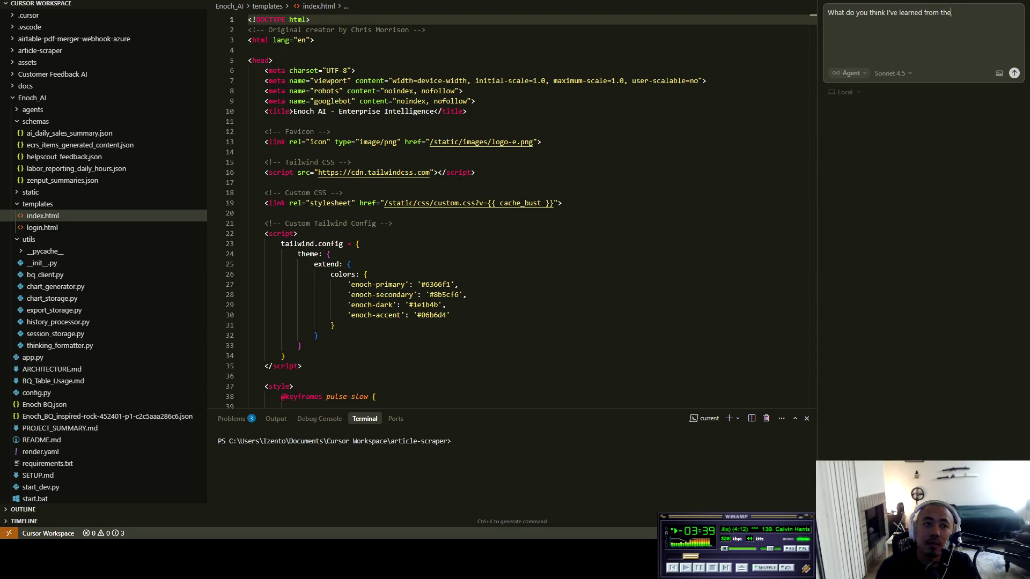
{"action": "type", "text": " project "}
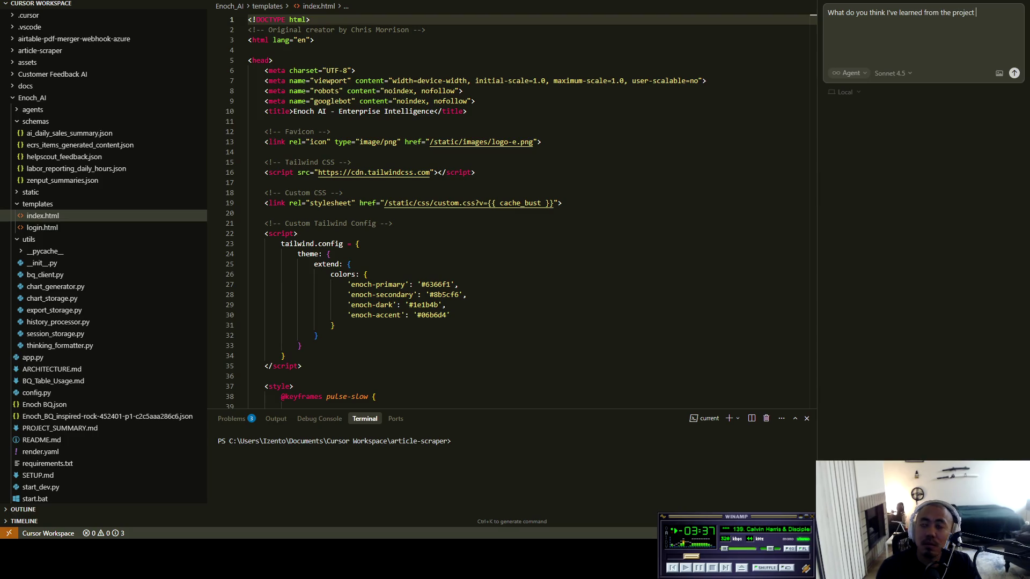
{"action": "type", "text": "diary file th"}
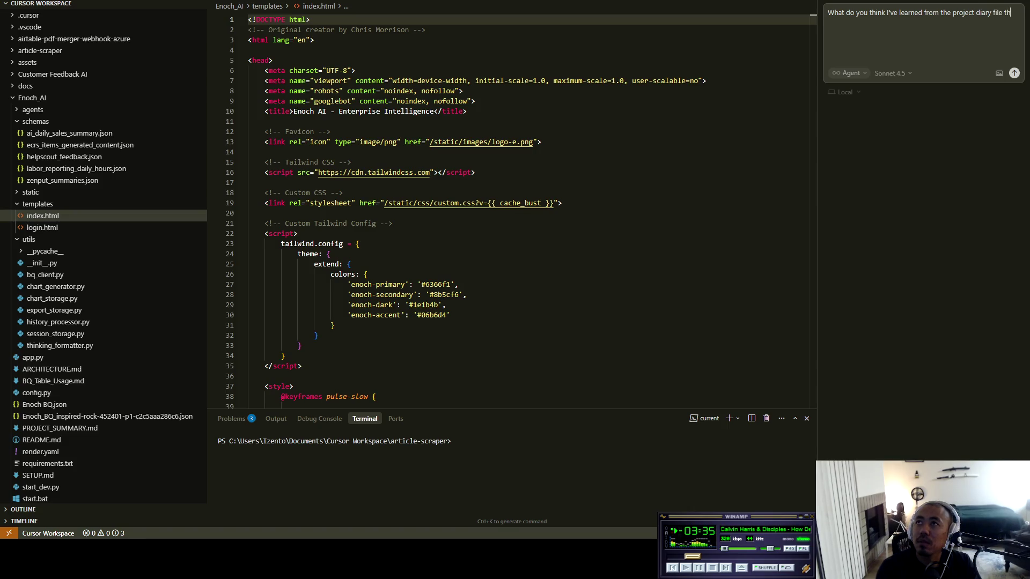
{"action": "type", "text": "roughout"}
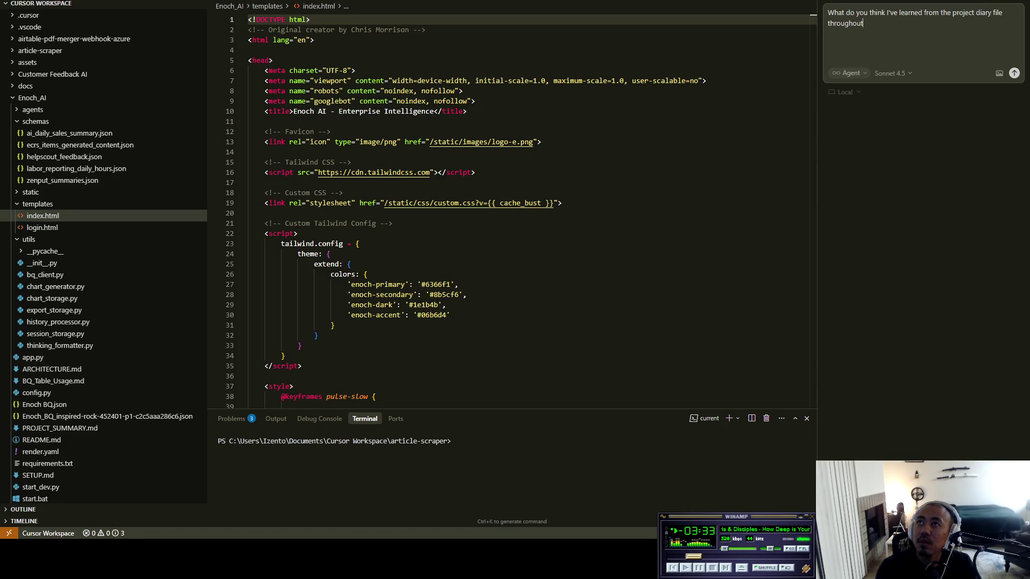
{"action": "type", "text": " jan"}
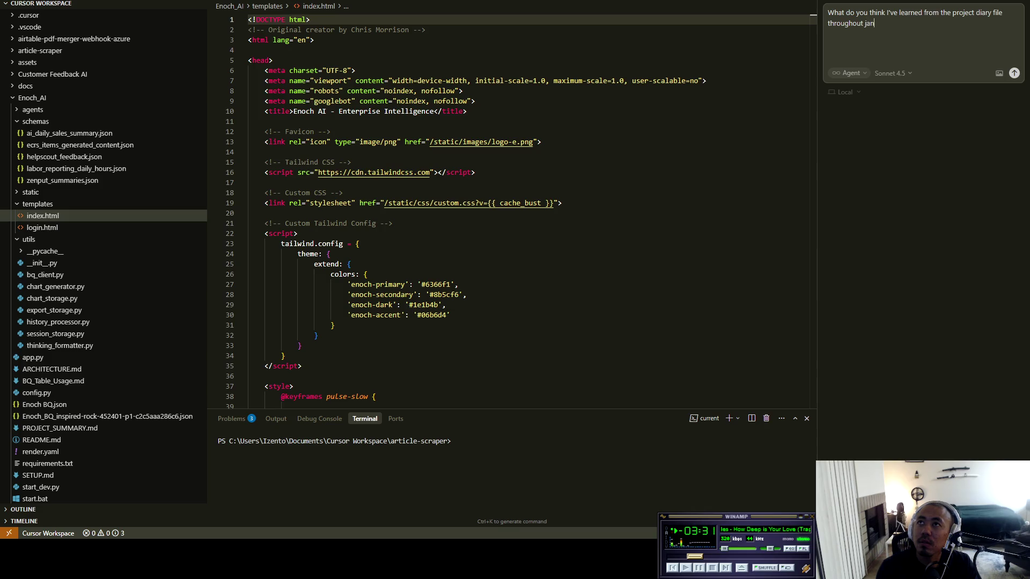
{"action": "type", "text": "uary?Like what are the big takeaways"}
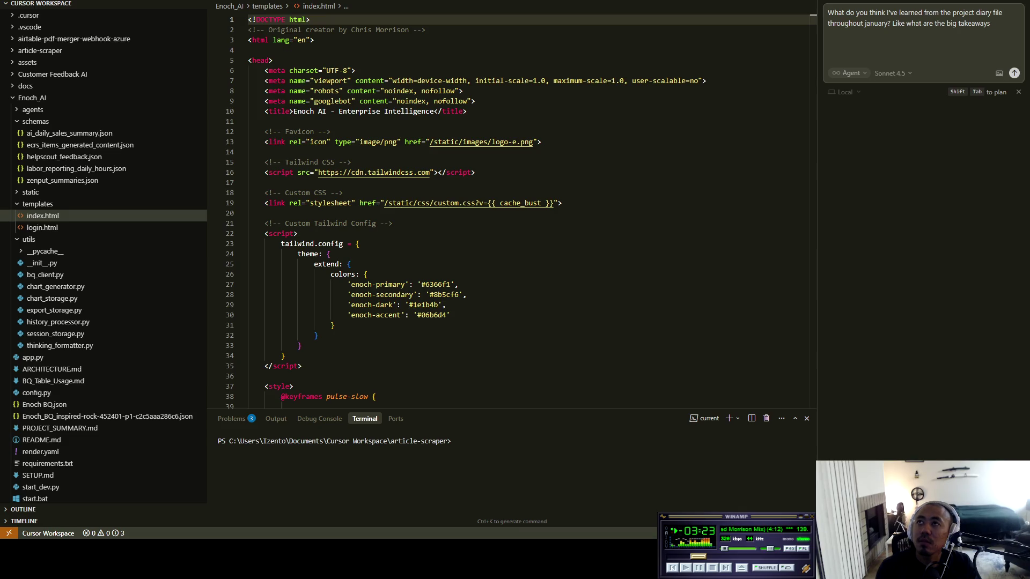
{"action": "type", "text": "that "}
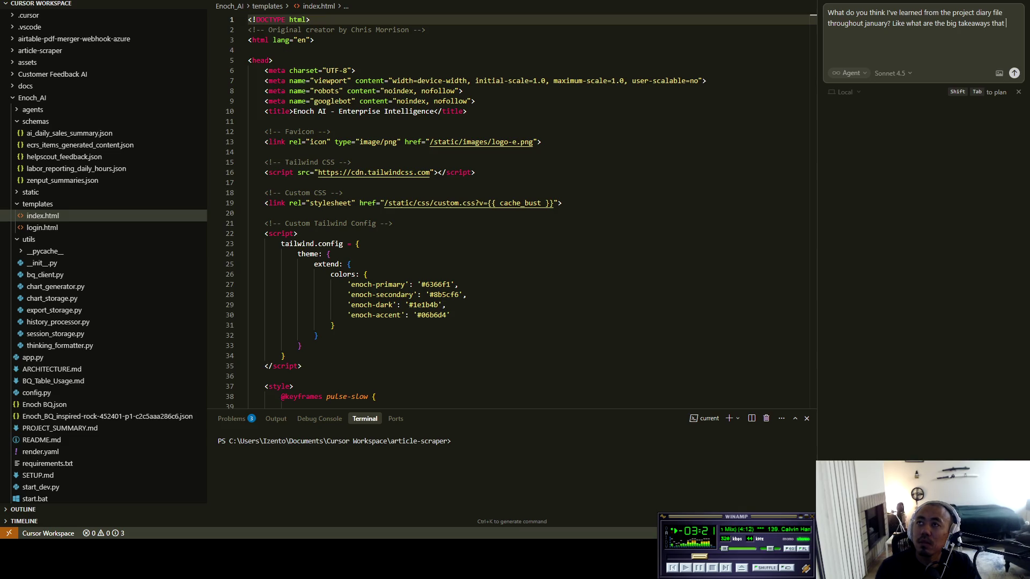
{"action": "type", "text": "I've"}
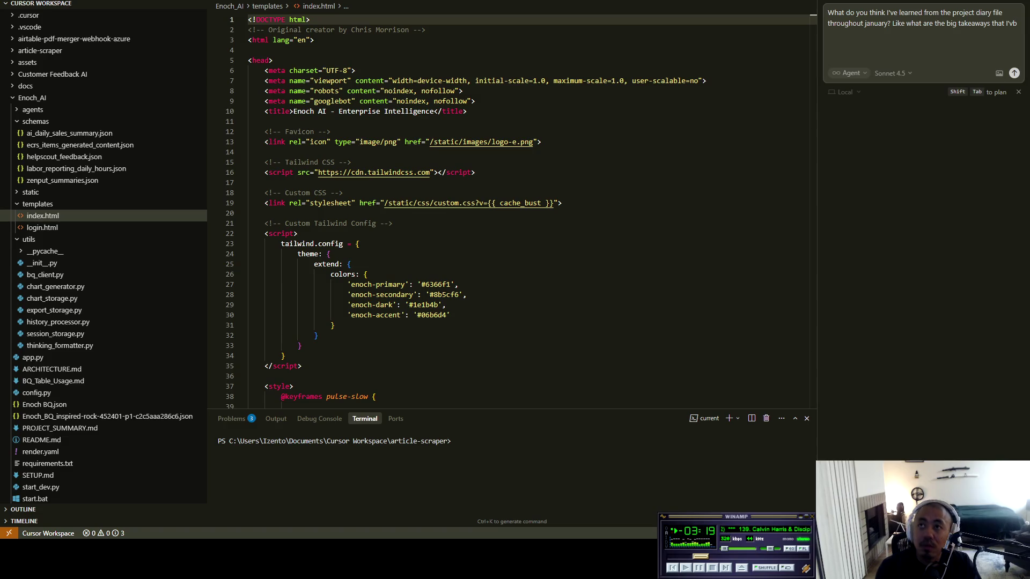
{"action": "type", "text": "e had "}
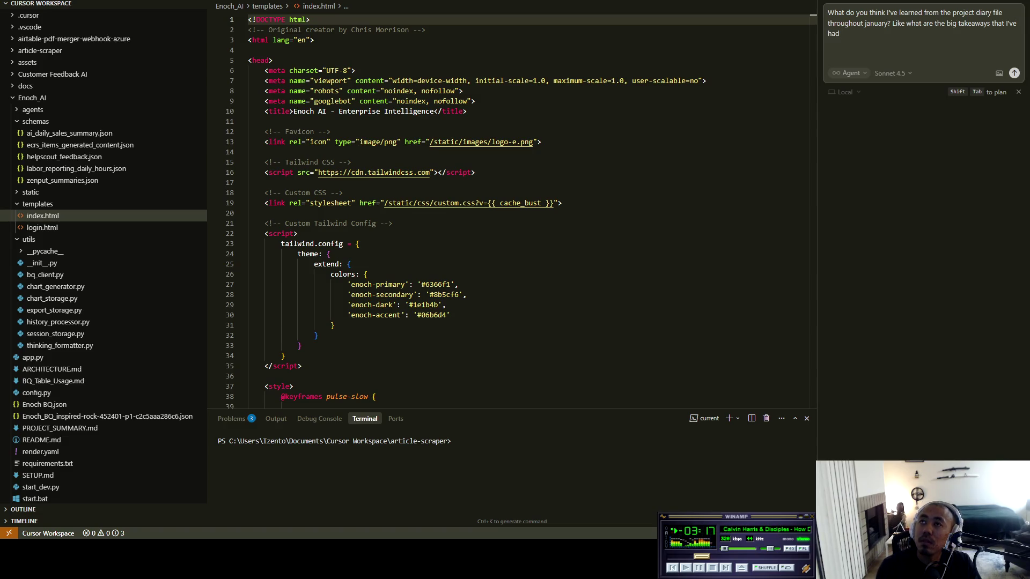
{"action": "type", "text": "for bui"}
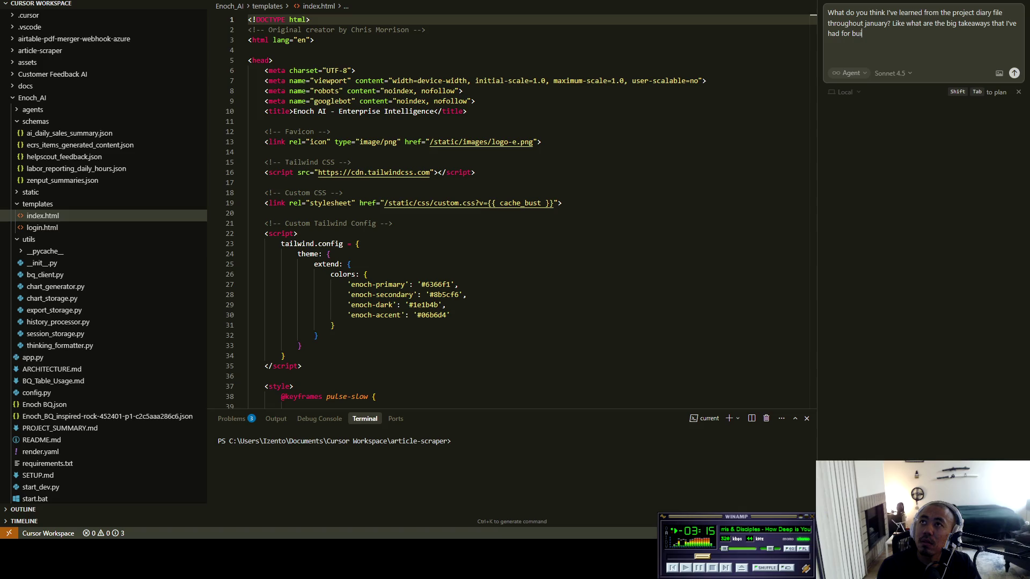
{"action": "type", "text": "lding AI Enoch?"}
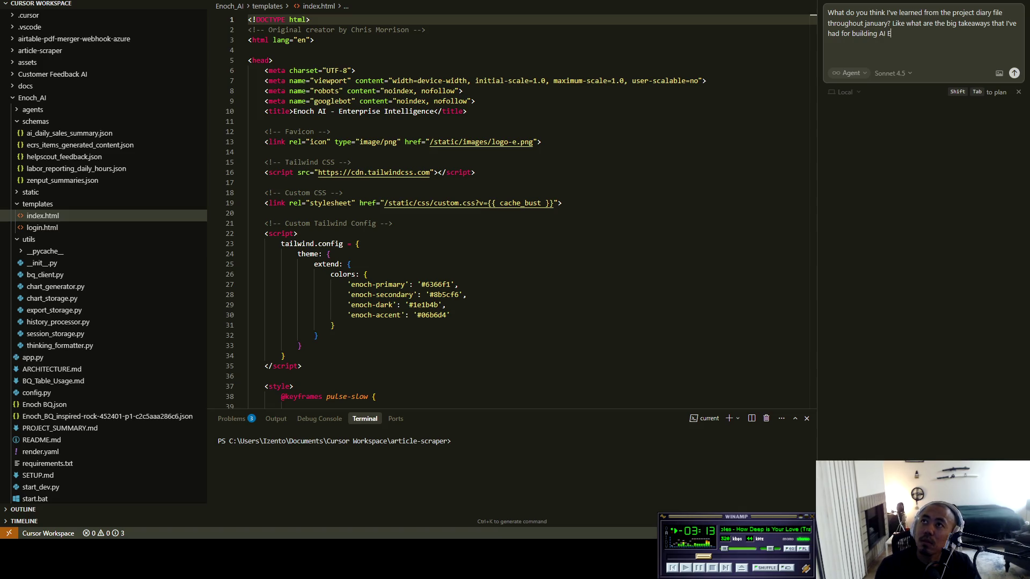
{"action": "key", "text": "Return"}
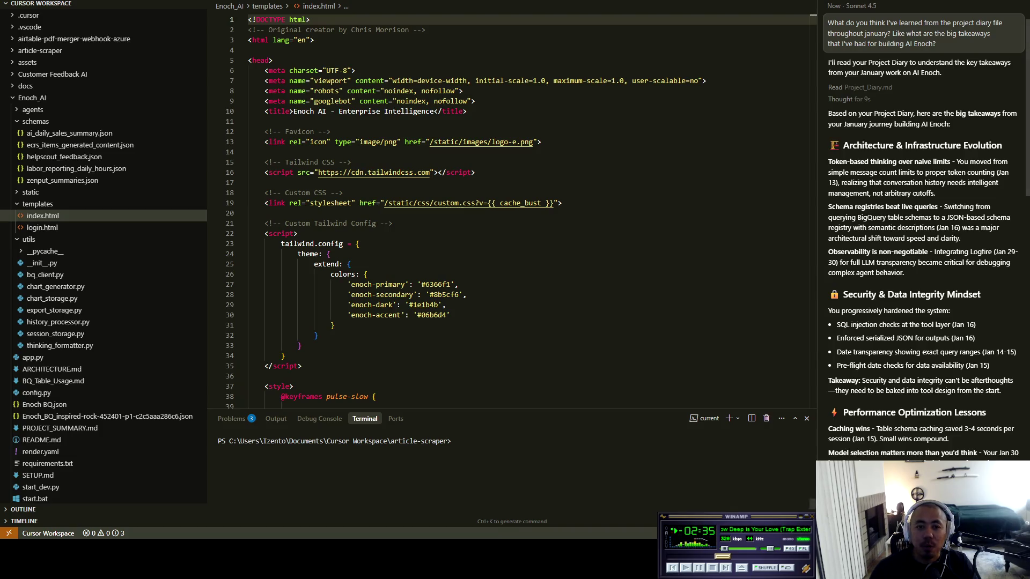
Step: After the agent's reply, bring the Erewhon AI Data Analyst Google Doc back to the front
{"action": "key", "text": "alt+Tab"}
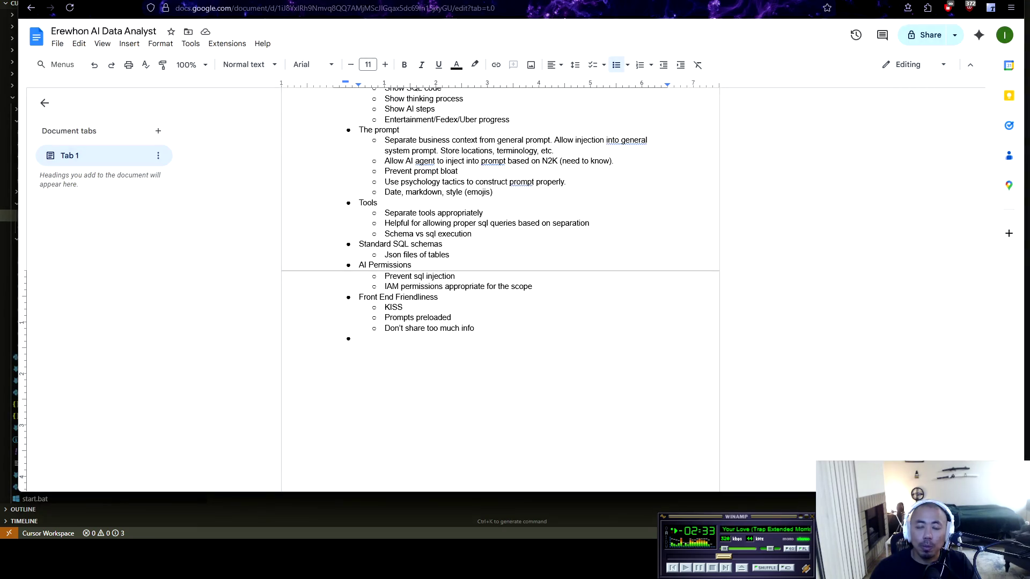
Step: Add the nested bullet 'Previously I had it as simple message count' after the 'current LLM.' point
{"action": "scroll", "coordinate": [500, 290], "scroll_direction": "up", "scroll_amount": 5}
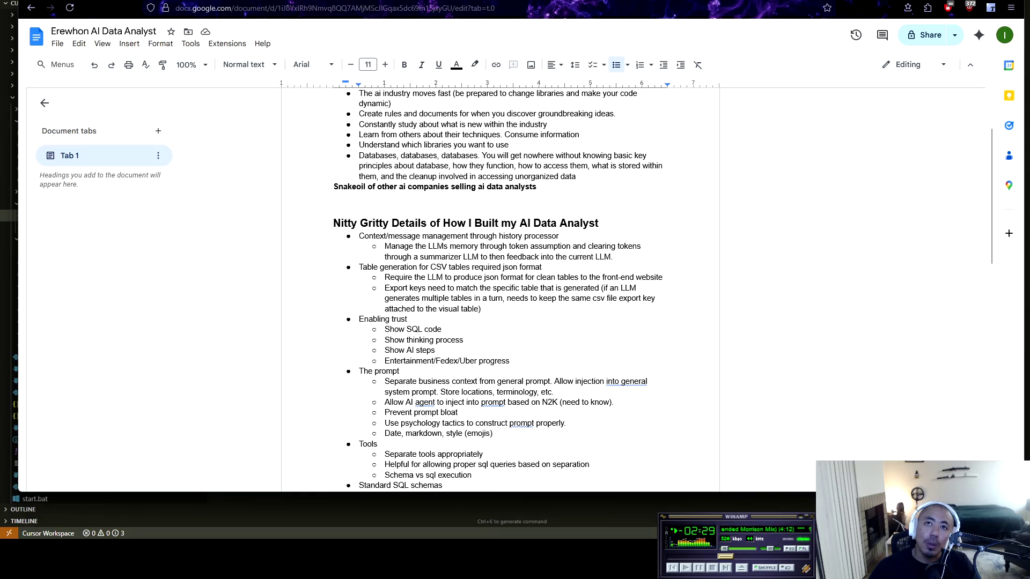
{"action": "left_click", "coordinate": [613, 257]}
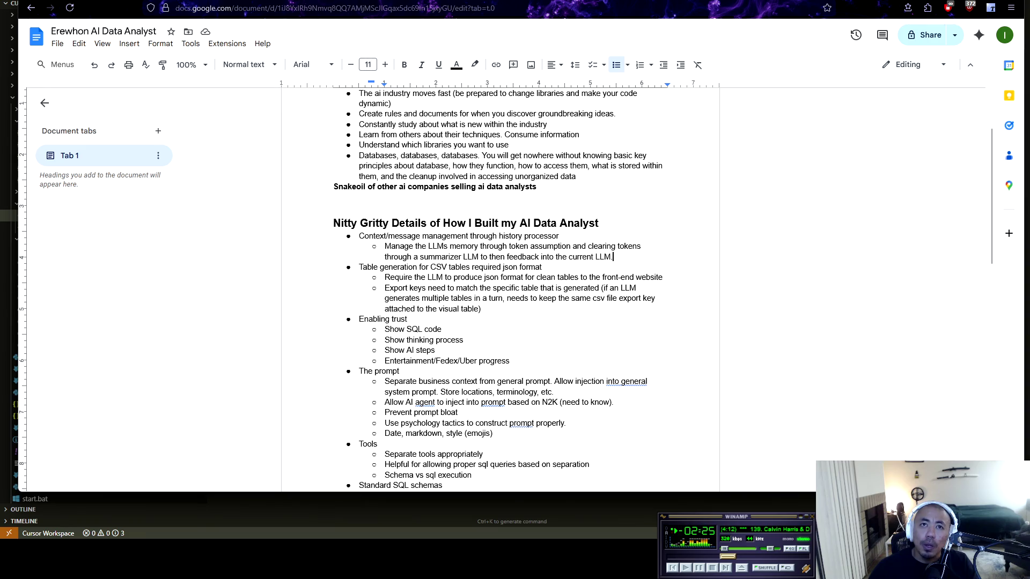
{"action": "key", "text": "Return"}
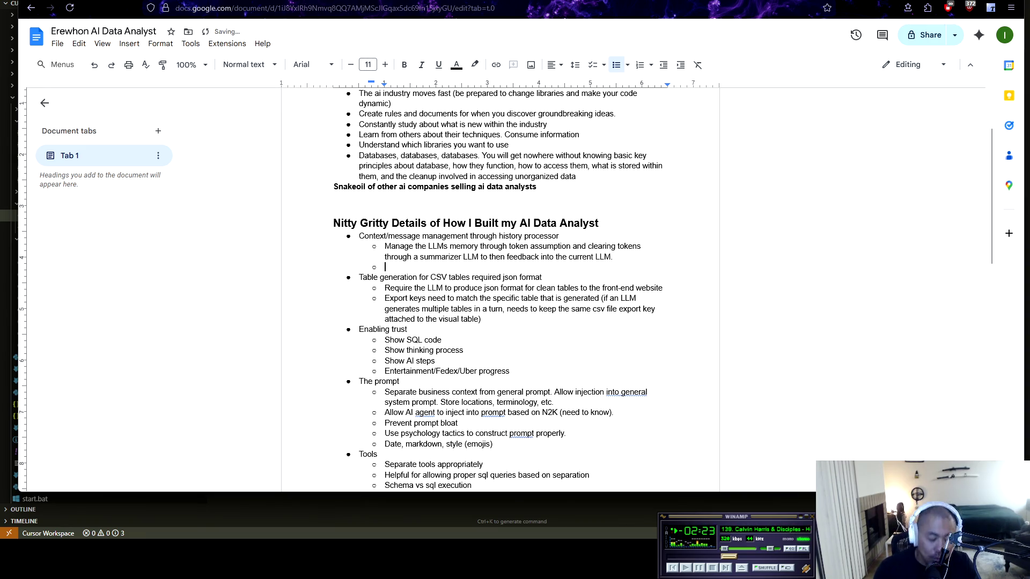
{"action": "type", "text": ")"}
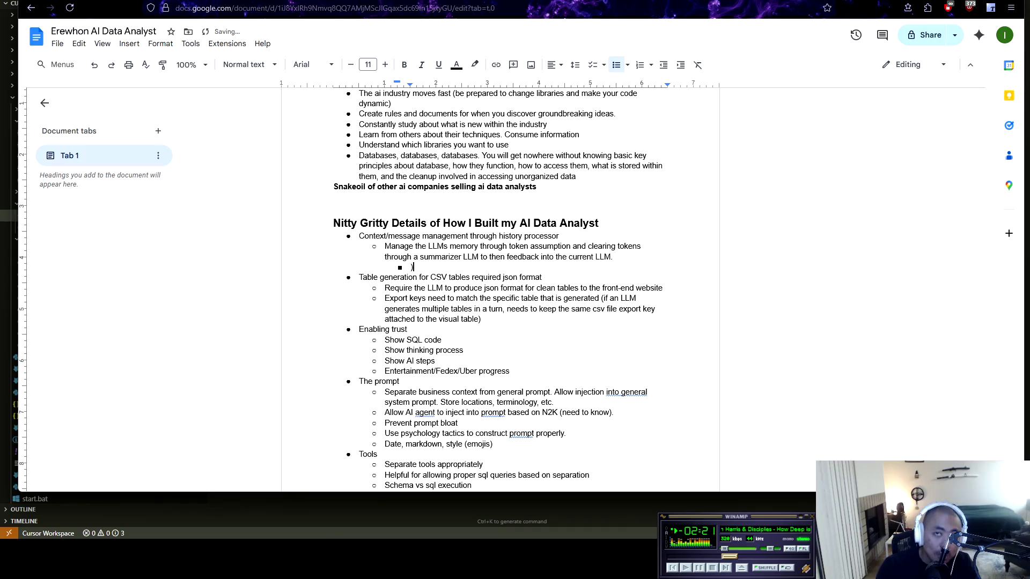
{"action": "key", "text": "BackSpace"}
{"action": "type", "text": "Pre"}
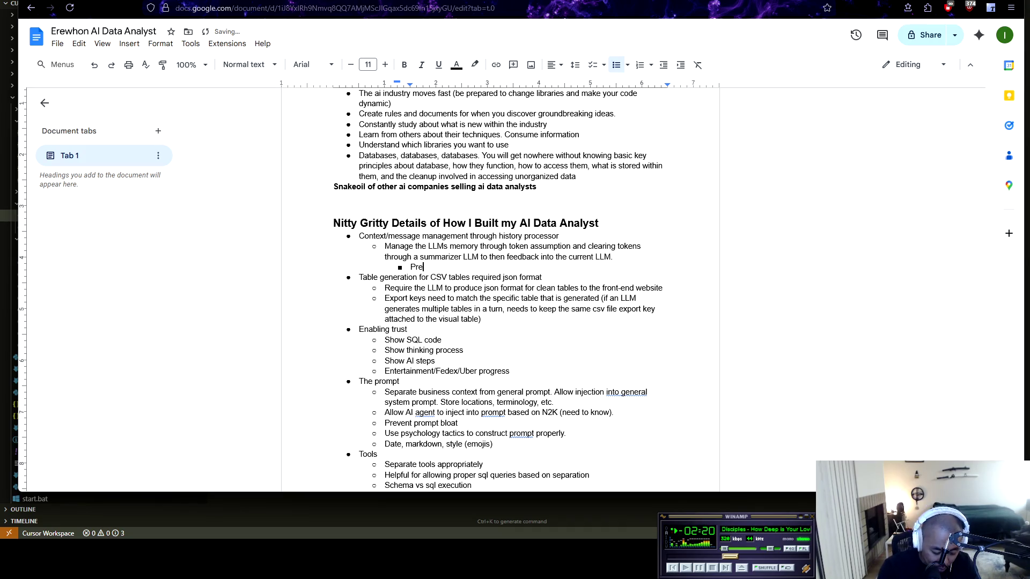
{"action": "type", "text": "viously I had "}
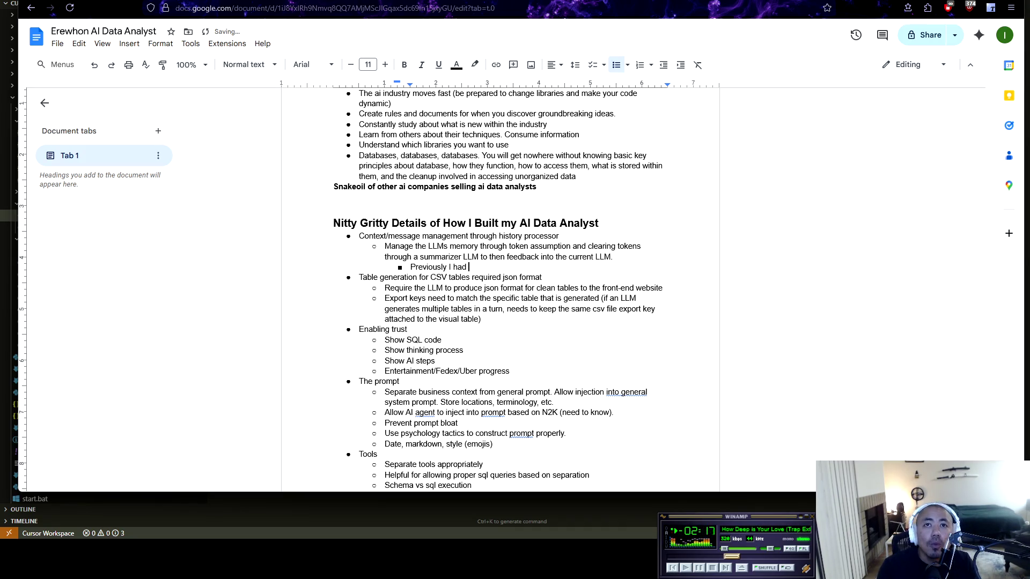
{"action": "type", "text": "it as sim"}
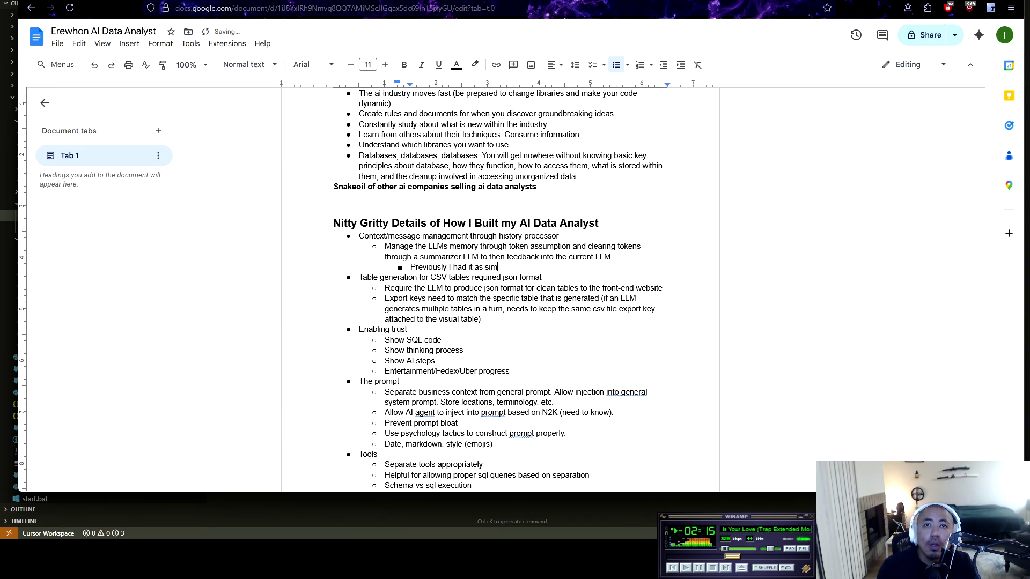
{"action": "type", "text": "ple message count"}
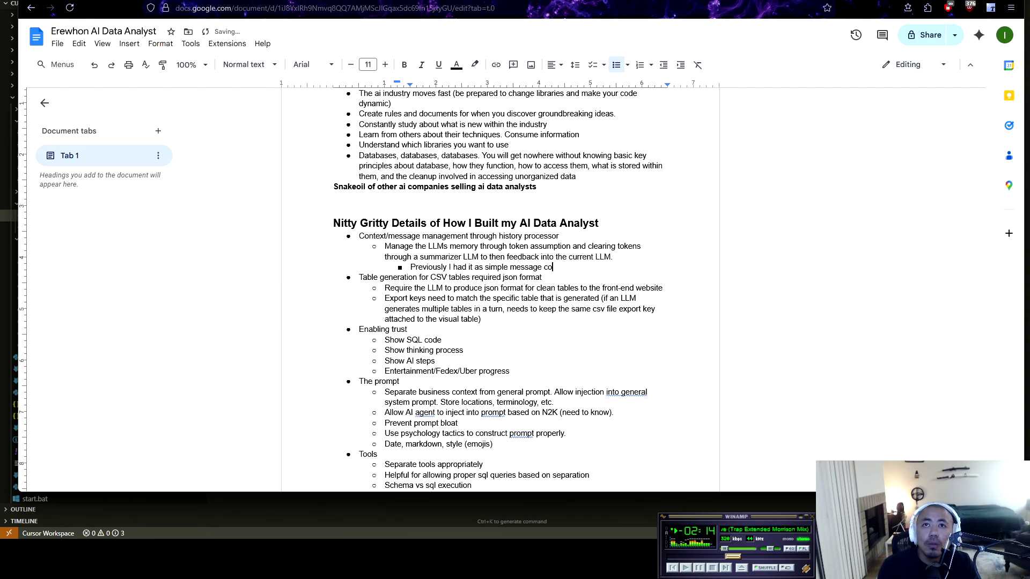
Step: Check Cursor briefly, then return to the doc and scroll down through the Nitty Gritty section
{"action": "key", "text": "alt+Tab"}
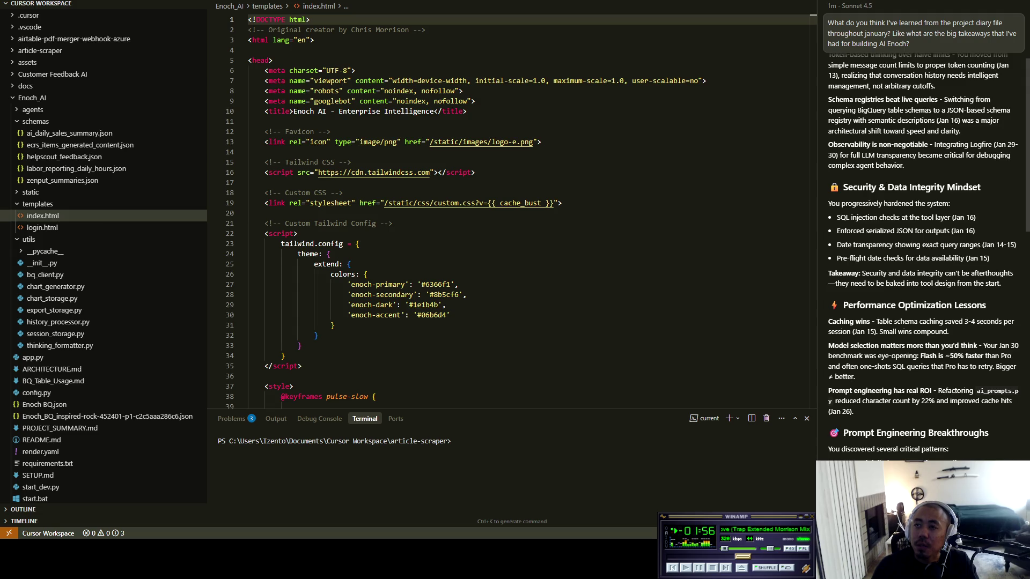
{"action": "key", "text": "alt+Tab"}
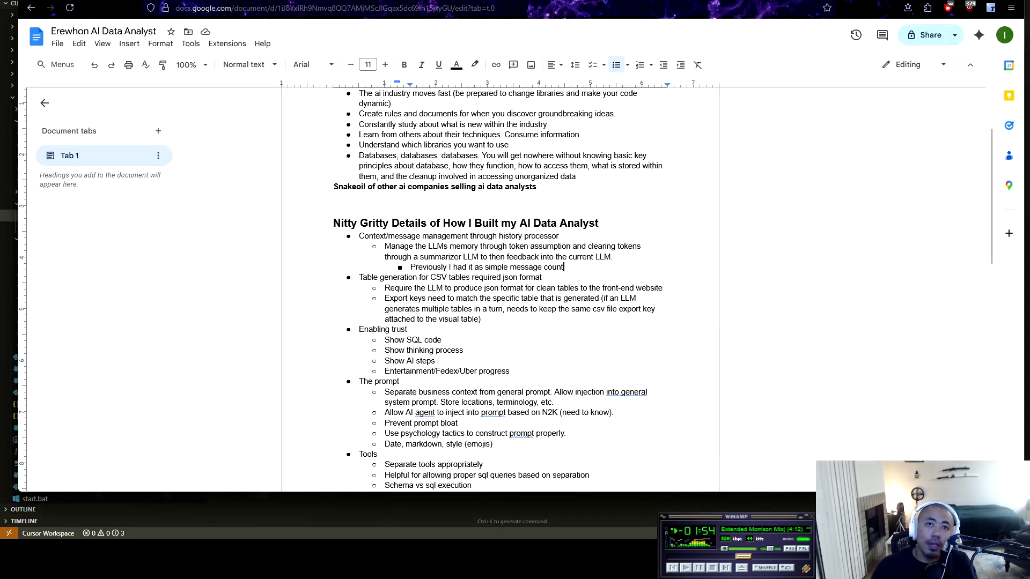
{"action": "scroll", "coordinate": [401, 233], "scroll_direction": "down", "scroll_amount": 2}
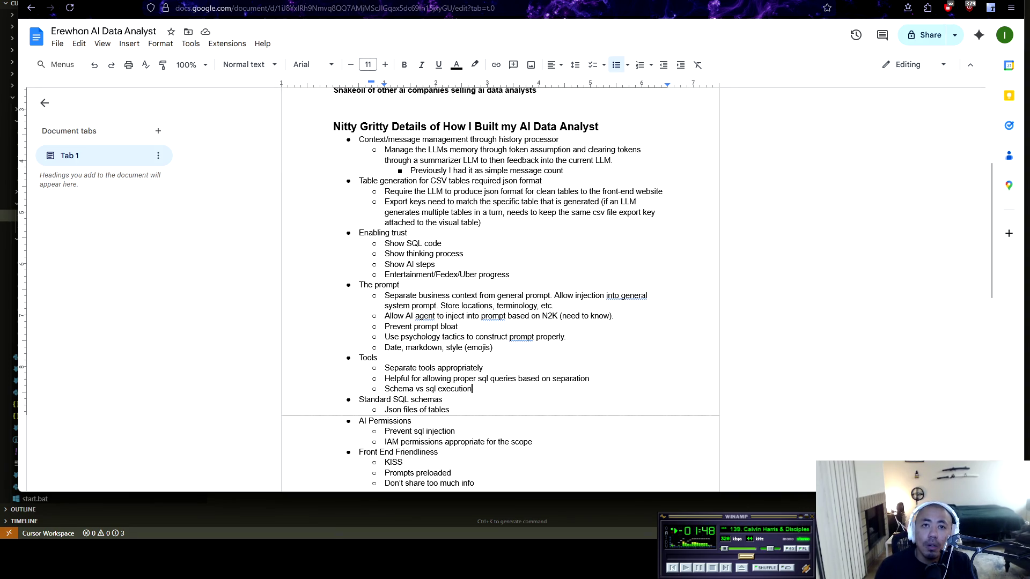
Step: Add 'Cache the schema after loading once' below 'Json files of tables', then switch to Cursor
{"action": "left_click", "coordinate": [450, 410]}
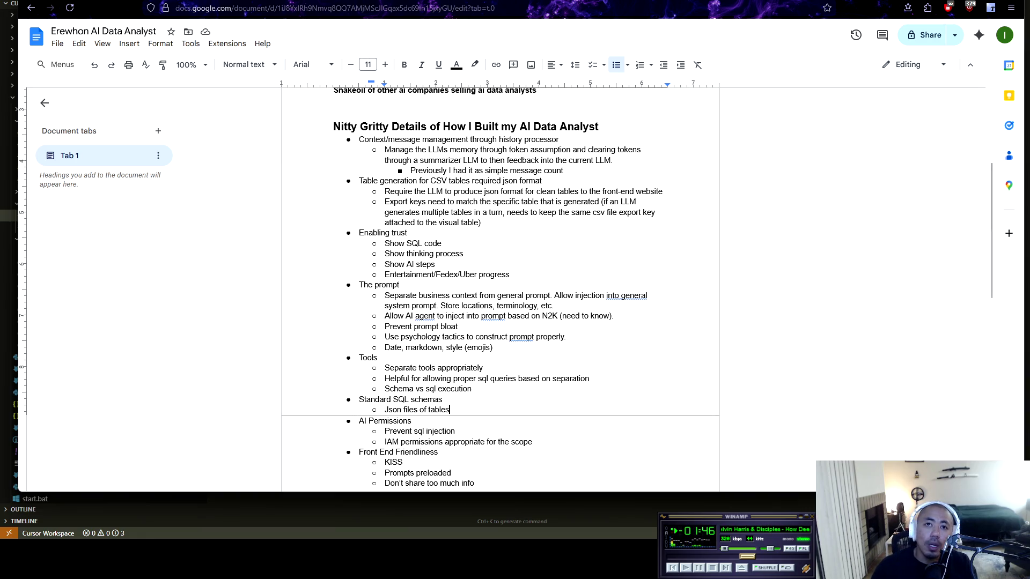
{"action": "key", "text": "Return"}
{"action": "type", "text": "Cache the schema after loading once"}
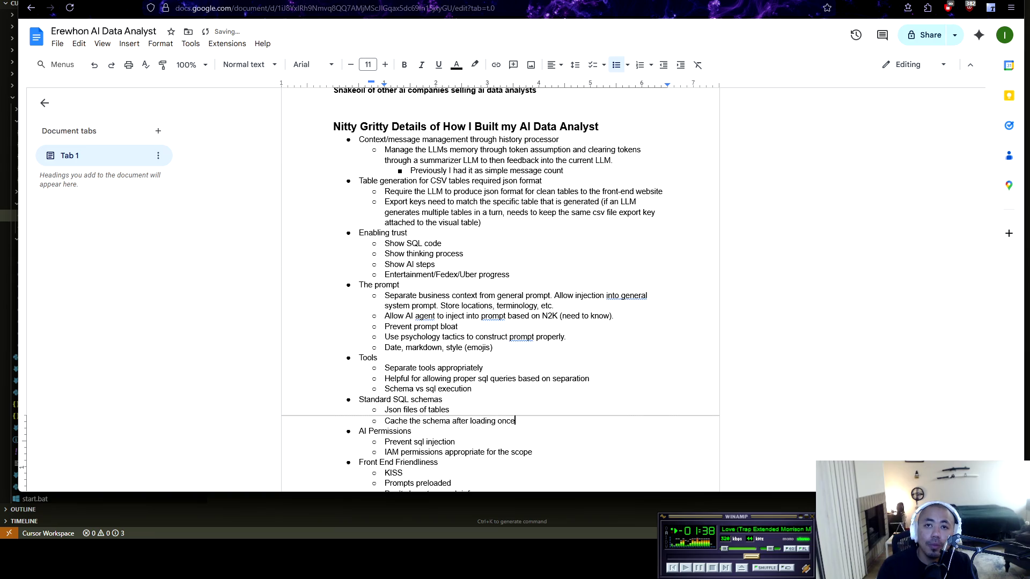
{"action": "key", "text": "alt+Tab"}
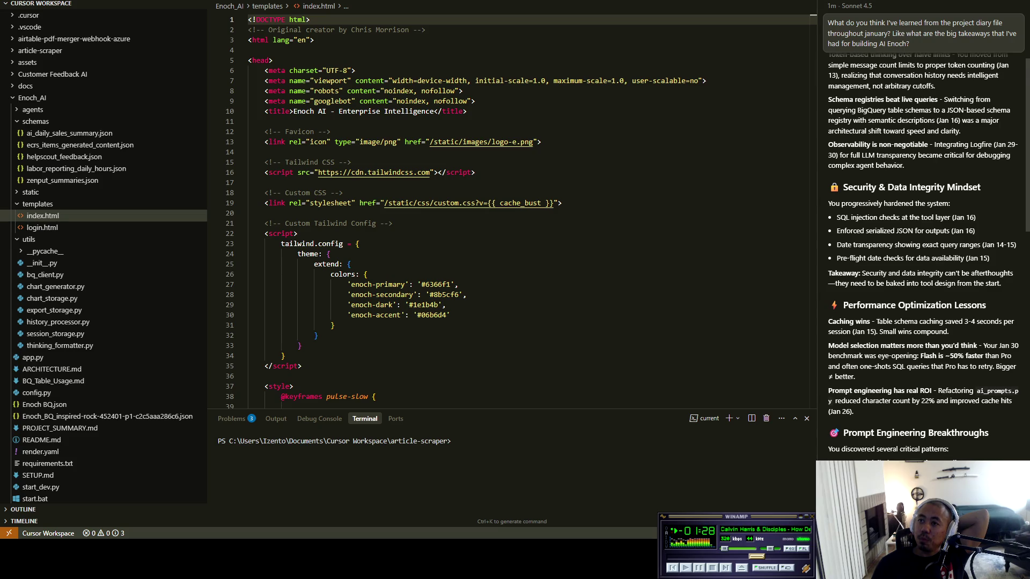
Step: Read Cursor's January takeaways down to the 'Through-Line' summary, then return to the Google Doc
{"action": "scroll", "coordinate": [923, 258], "scroll_direction": "down", "scroll_amount": 1}
{"action": "scroll", "coordinate": [923, 257], "scroll_direction": "down", "scroll_amount": 2}
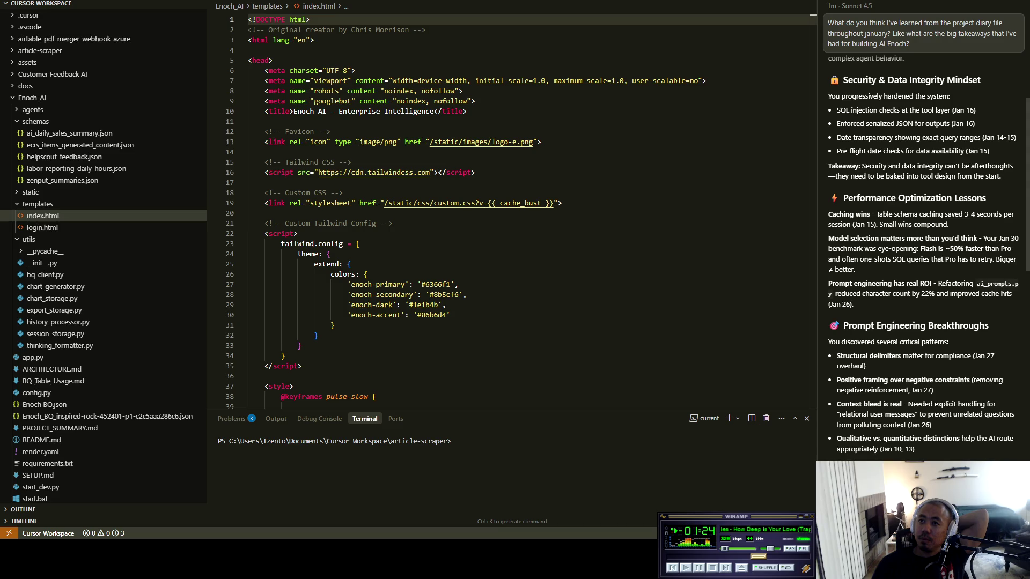
{"action": "scroll", "coordinate": [923, 257], "scroll_direction": "down", "scroll_amount": 1}
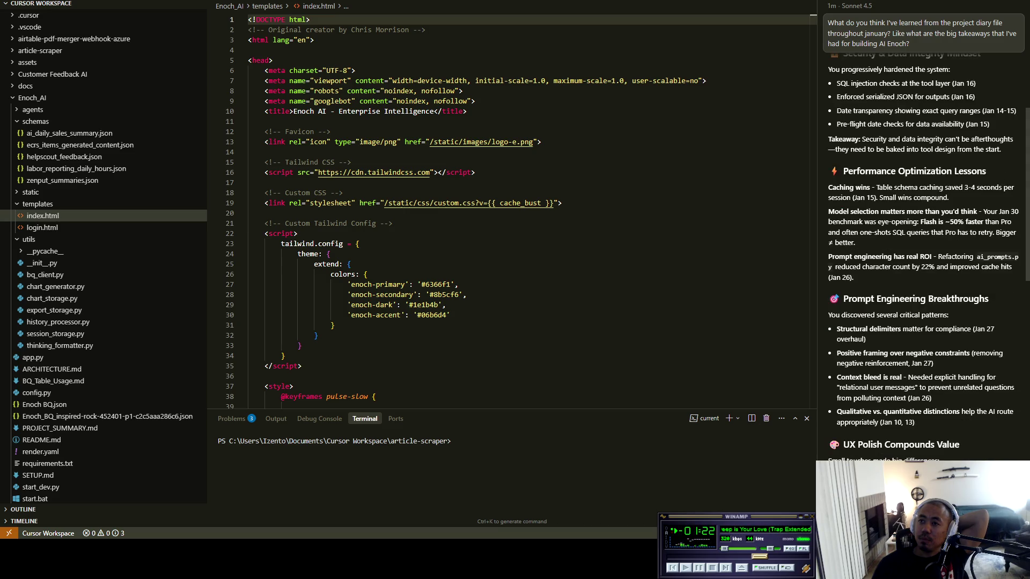
{"action": "scroll", "coordinate": [923, 258], "scroll_direction": "down", "scroll_amount": 2}
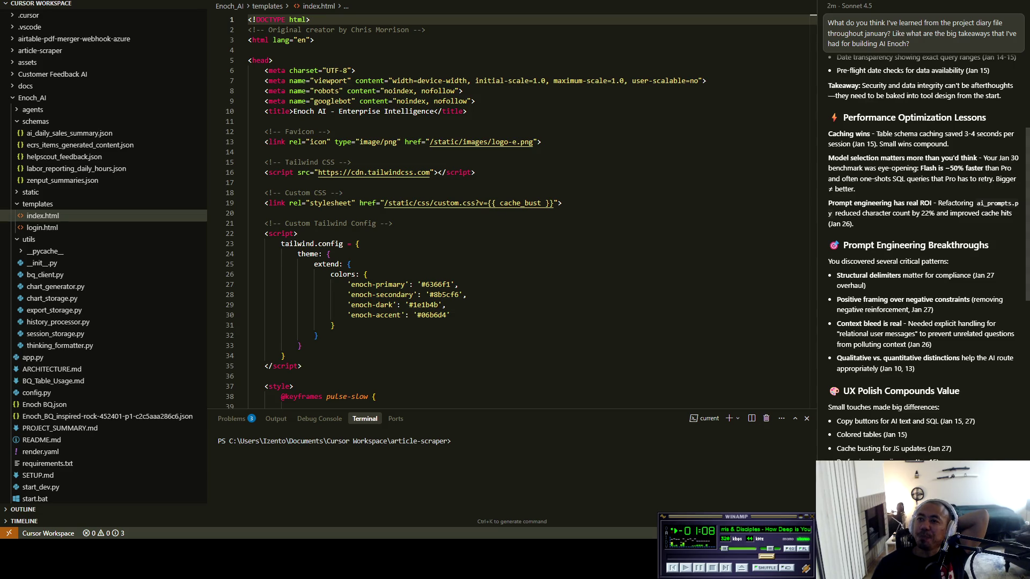
{"action": "scroll", "coordinate": [928, 252], "scroll_direction": "down", "scroll_amount": 4}
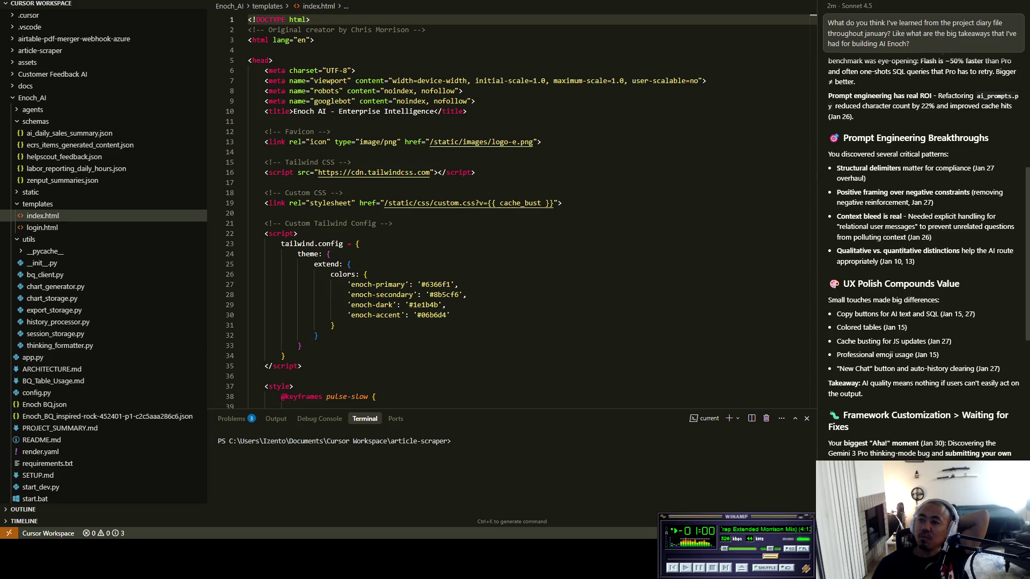
{"action": "scroll", "coordinate": [928, 258], "scroll_direction": "down", "scroll_amount": 2}
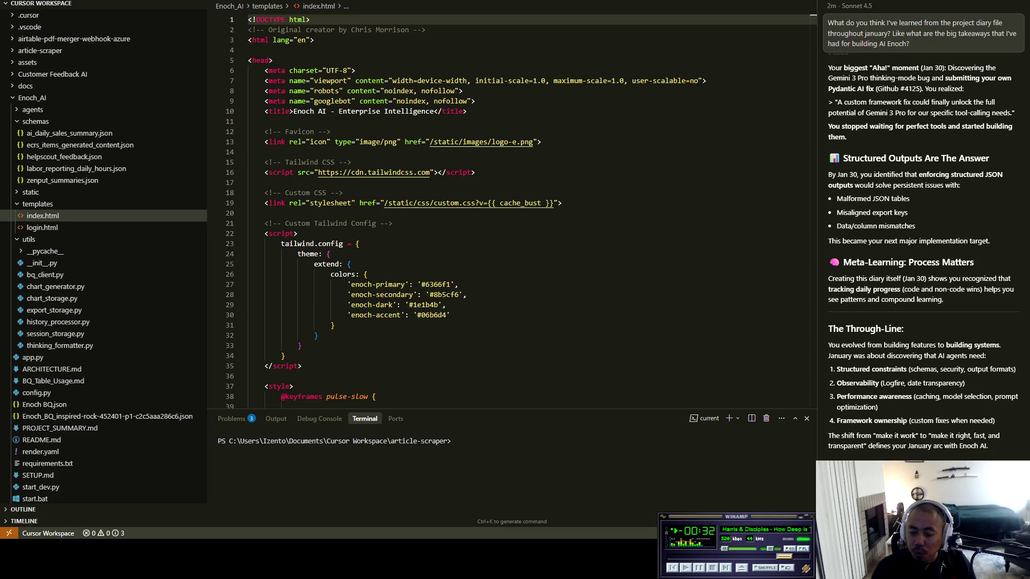
{"action": "key", "text": "alt+Tab"}
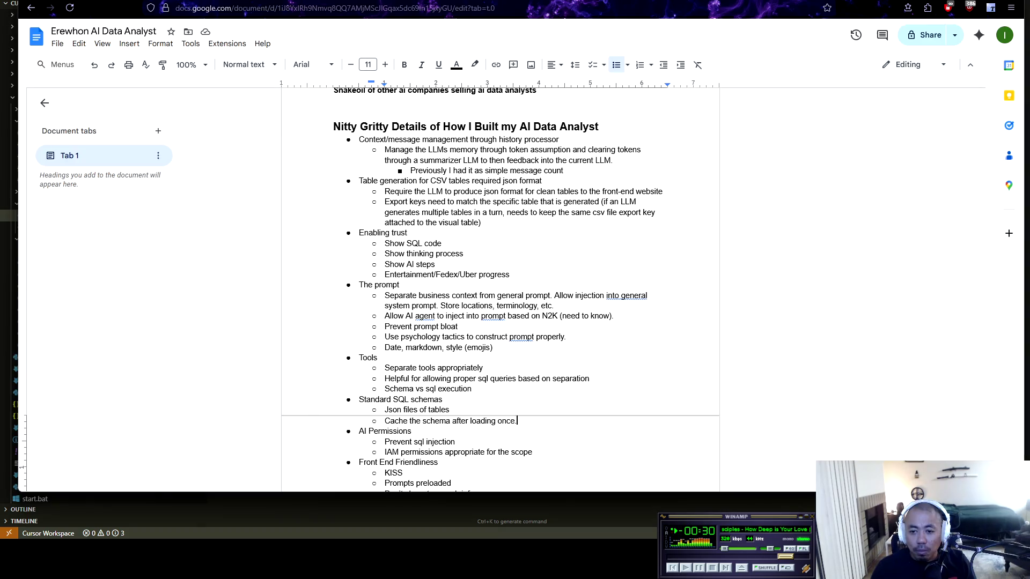
Step: Below the Front End Friendliness bullets, type an unbulleted row of hyphens as a divider line
{"action": "scroll", "coordinate": [499, 268], "scroll_direction": "down", "scroll_amount": 3}
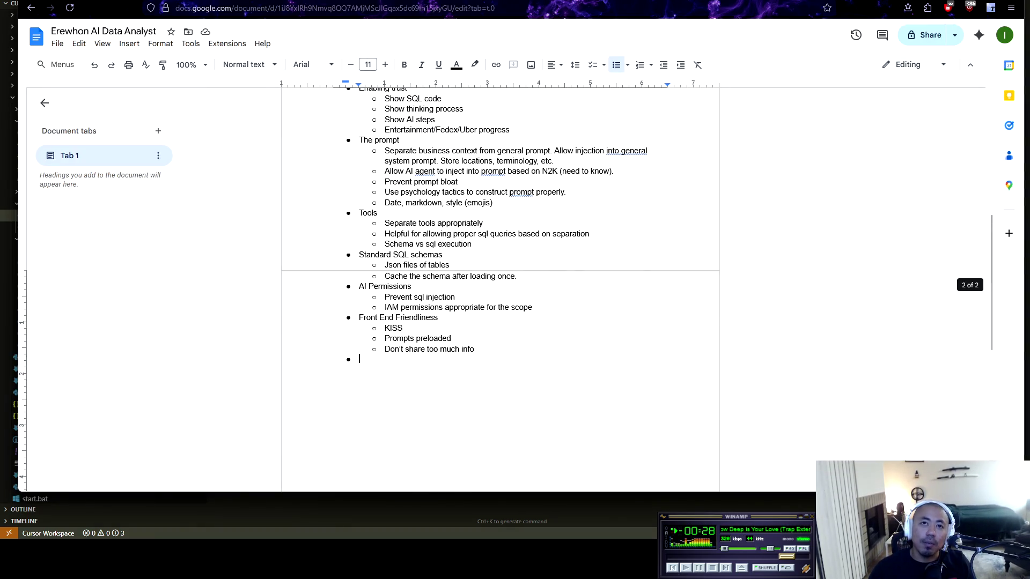
{"action": "left_click", "coordinate": [359, 359]}
{"action": "key", "text": "BackSpace"}
{"action": "key", "text": "BackSpace"}
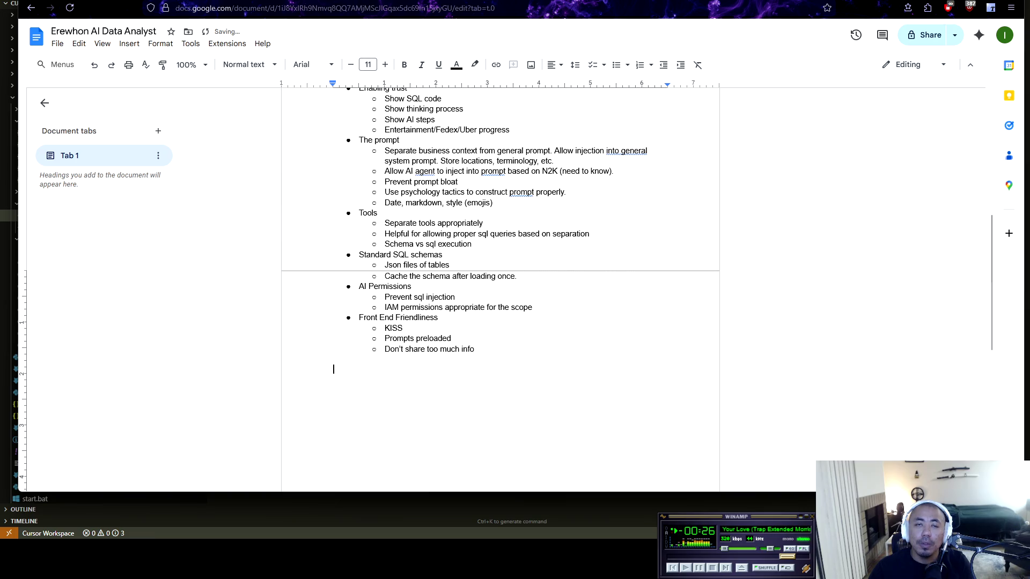
{"action": "type", "text": "----------------------------------------------------------------"}
{"action": "key", "text": "Return"}
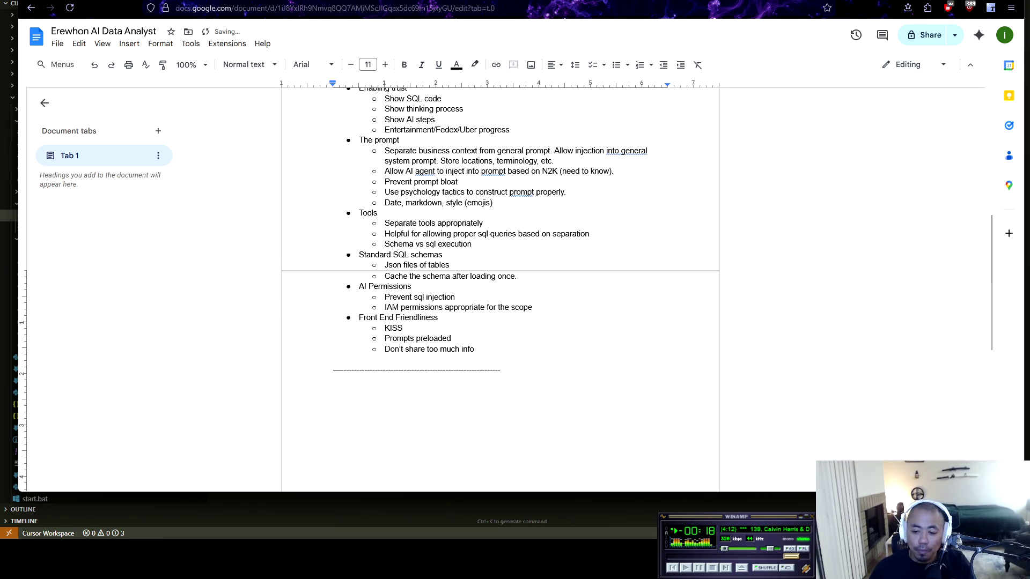
{"action": "scroll", "coordinate": [499, 284], "scroll_direction": "up", "scroll_amount": 7}
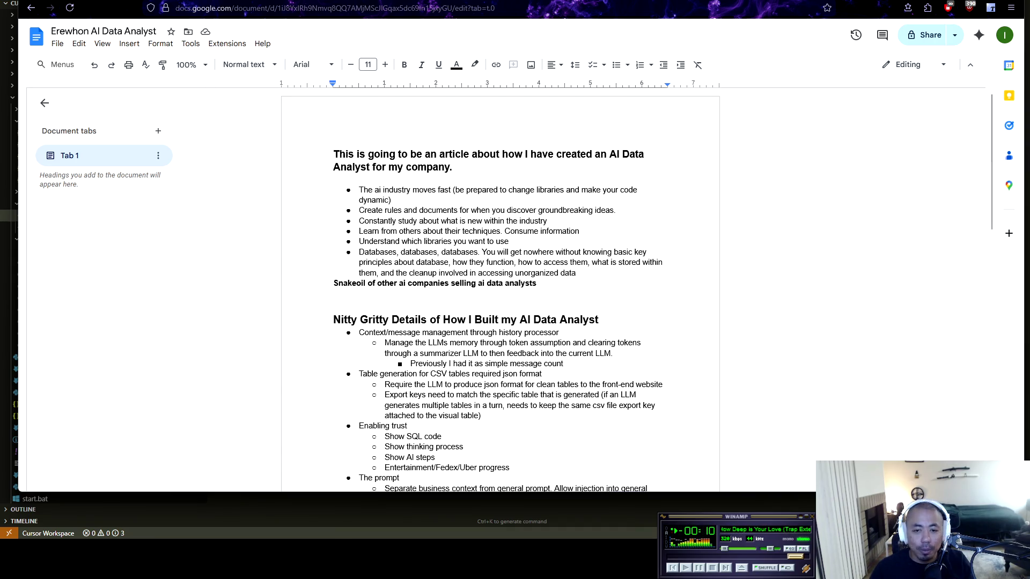
{"action": "scroll", "coordinate": [500, 284], "scroll_direction": "down", "scroll_amount": 10}
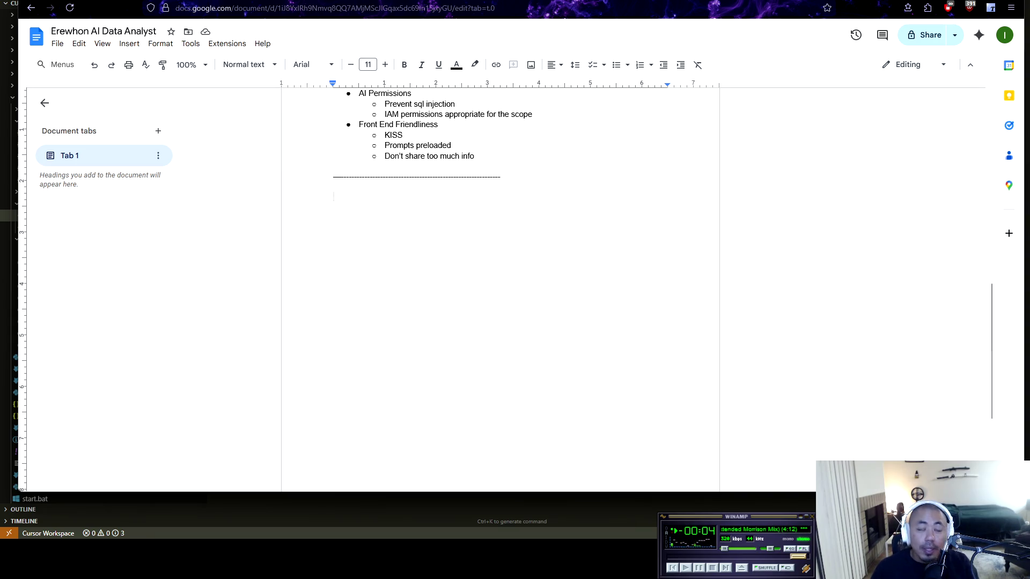
{"action": "scroll", "coordinate": [500, 285], "scroll_direction": "up", "scroll_amount": 3}
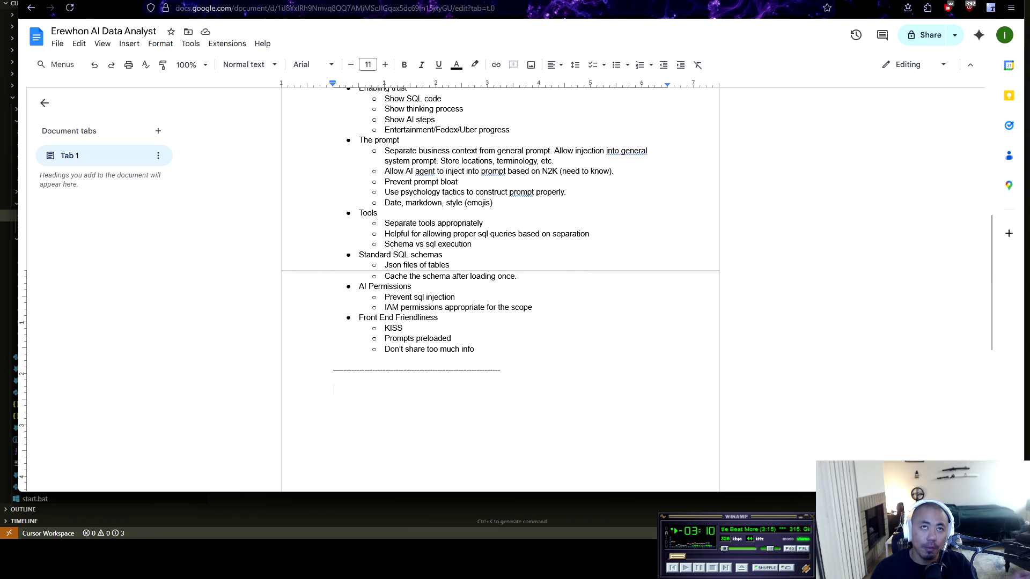
{"action": "scroll", "coordinate": [500, 283], "scroll_direction": "up", "scroll_amount": 5}
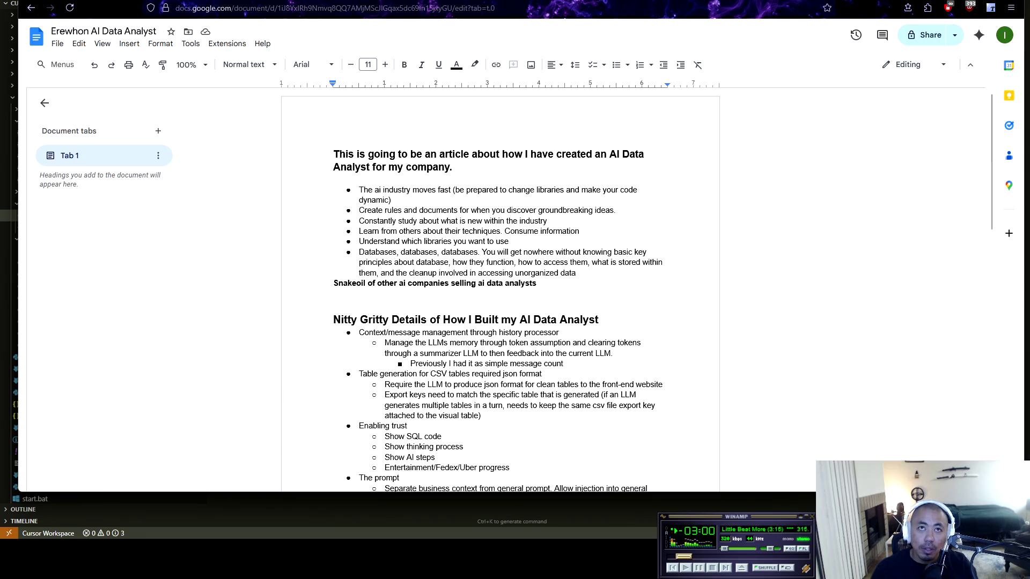
{"action": "key", "text": "shift+Down"}
{"action": "key", "text": "shift+Down"}
{"action": "key", "text": "shift+Down"}
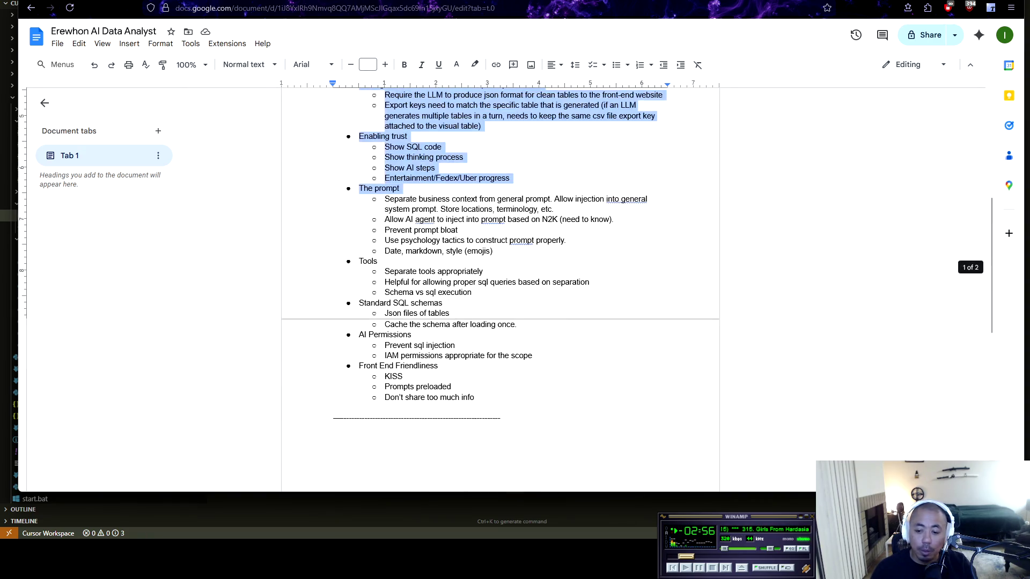
{"action": "scroll", "coordinate": [499, 289], "scroll_direction": "down", "scroll_amount": 3}
{"action": "left_click", "coordinate": [336, 195]}
{"action": "scroll", "coordinate": [499, 290], "scroll_direction": "up", "scroll_amount": 3}
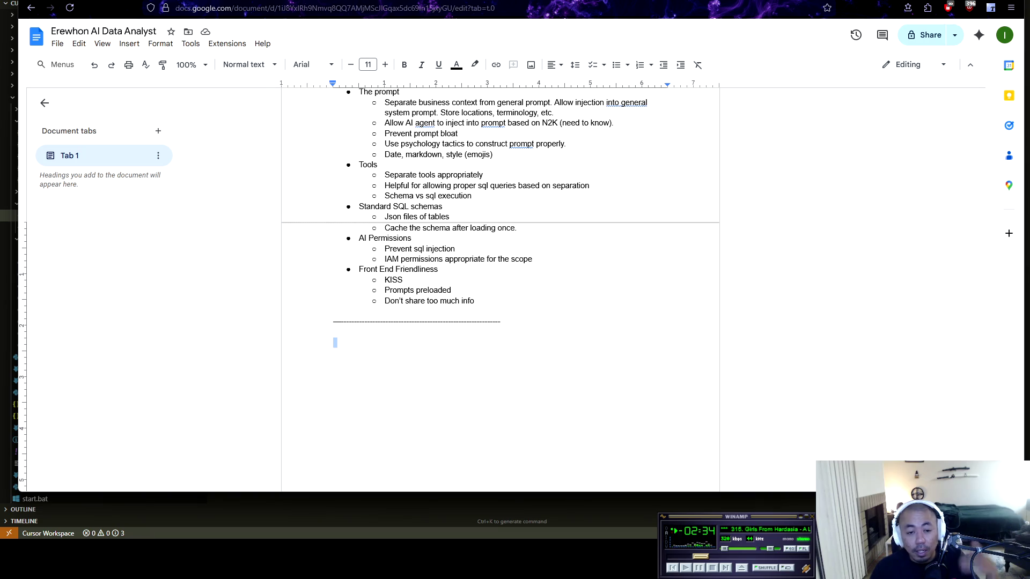
{"action": "left_click", "coordinate": [333, 342]}
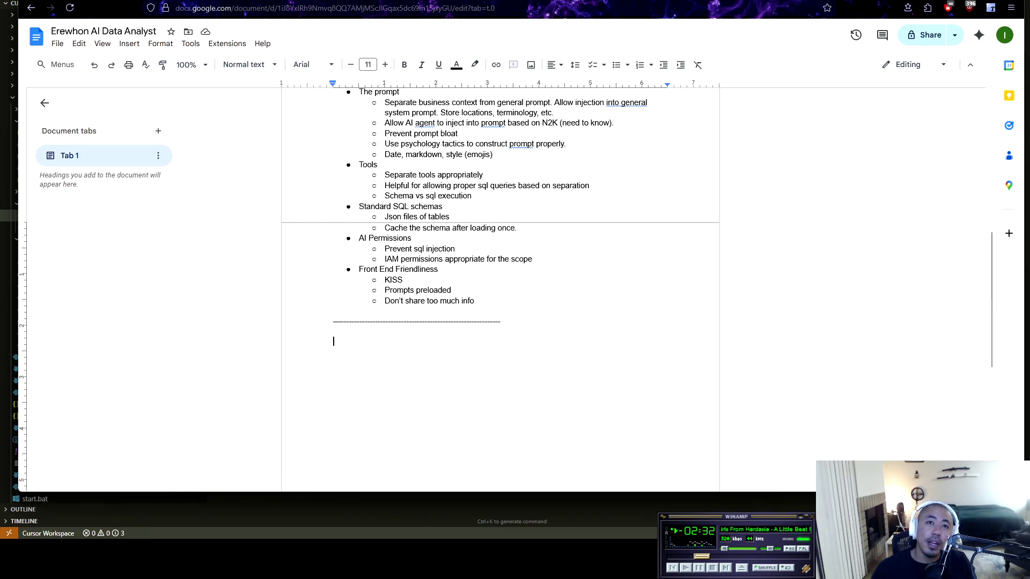